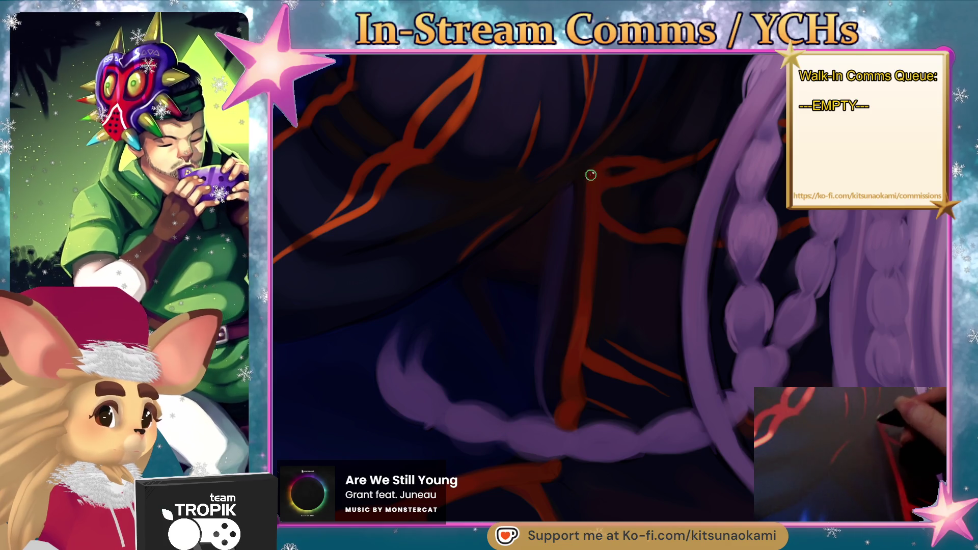
scroll(652, 366, "down", 3)
scroll(698, 178, "up", 3)
scroll(698, 178, "up", 2)
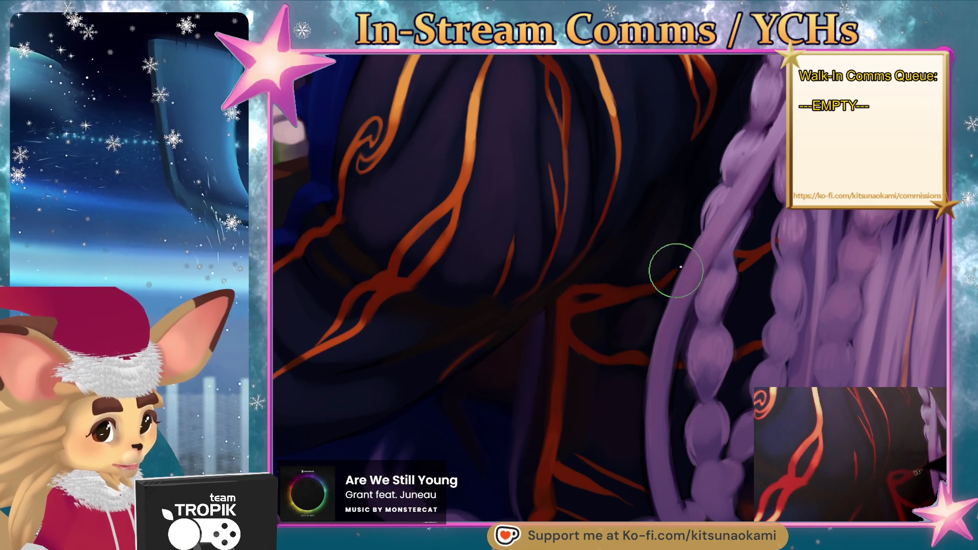
Resize the brush, sample the braids' purple and touch them up, then view the whole painting
key("bracketright")
key("bracketright")
key("bracketright")
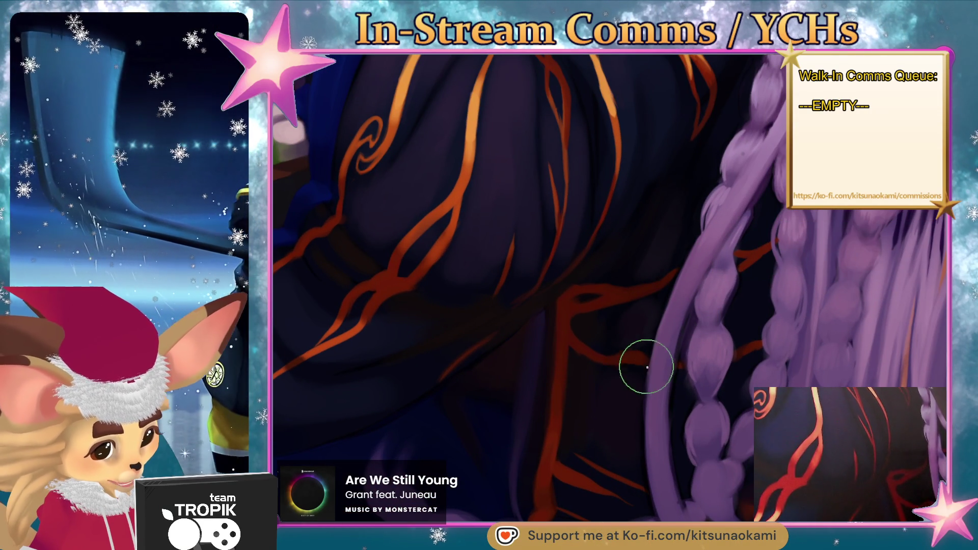
scroll(643, 365, "down", 2)
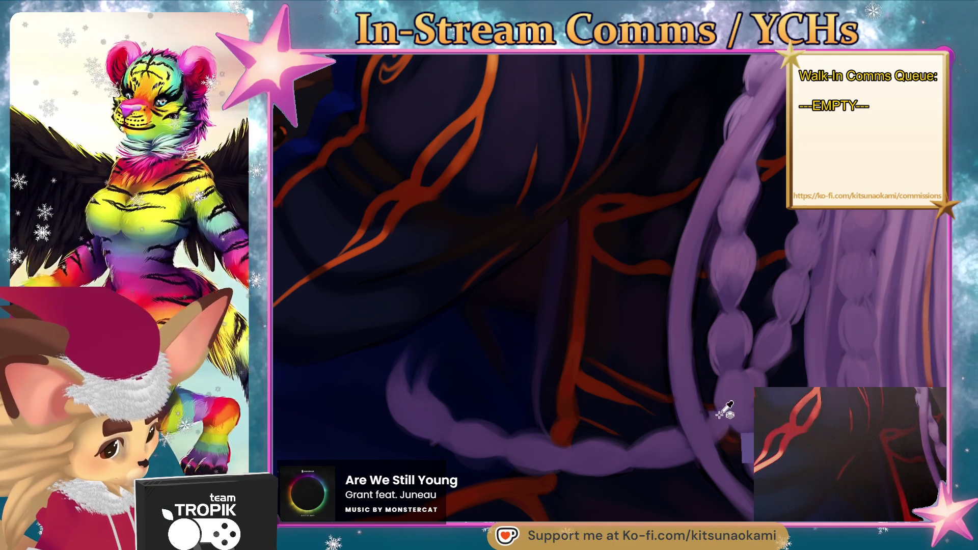
scroll(715, 412, "right", 3)
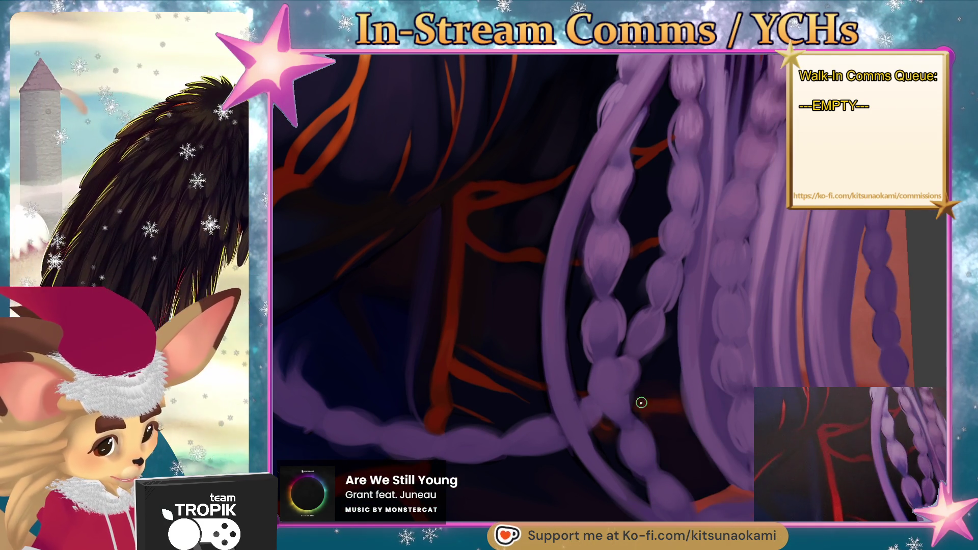
key("bracketleft")
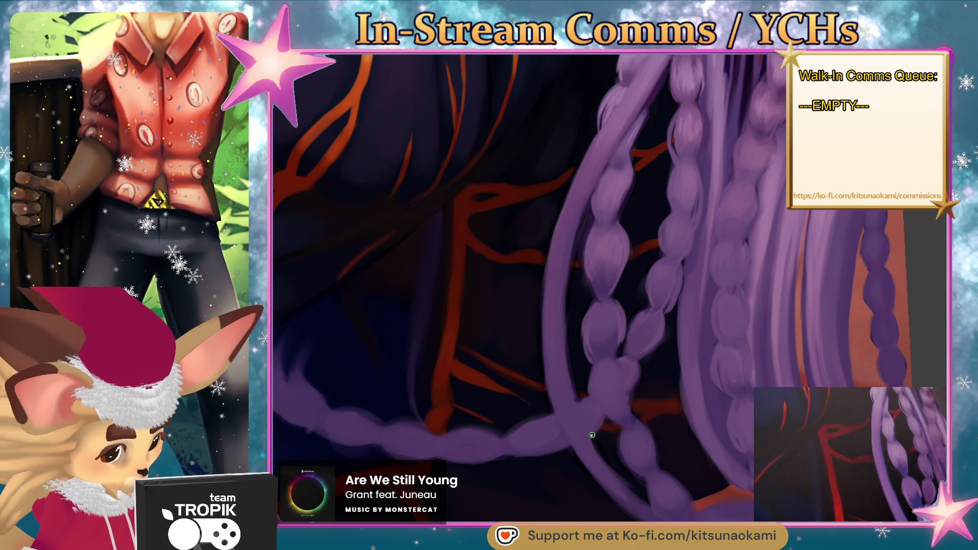
scroll(666, 397, "down", 2)
scroll(657, 398, "up", 2)
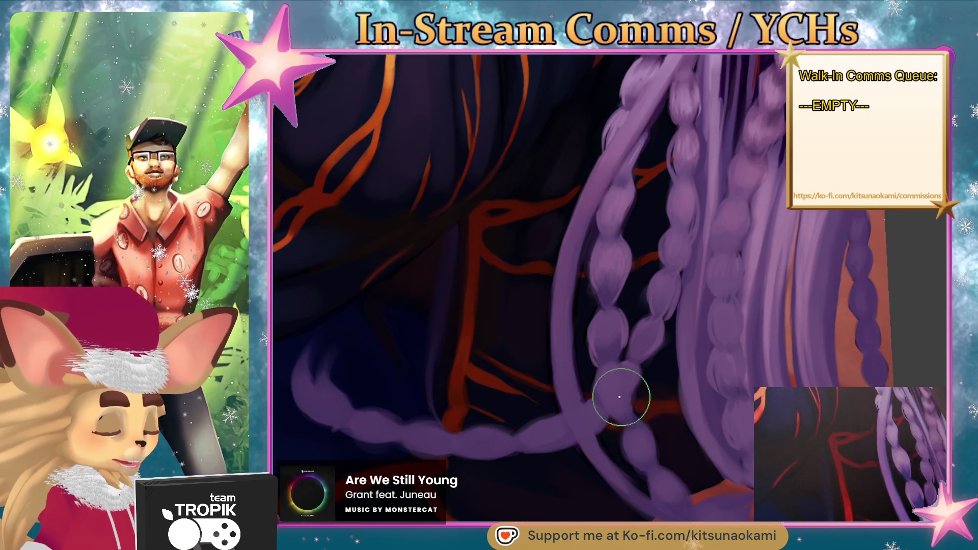
left_click(624, 387, "alt")
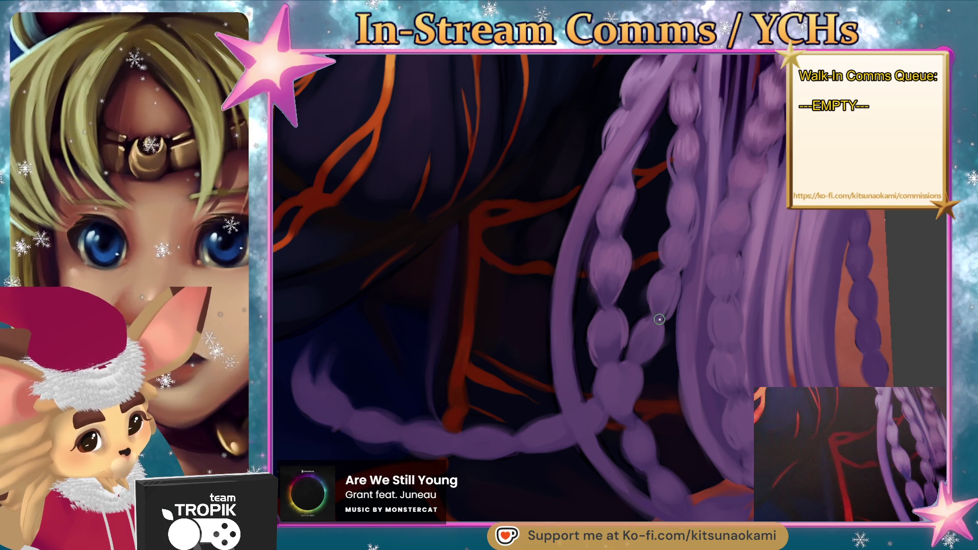
scroll(690, 306, "down", 5)
scroll(645, 480, "up", 5)
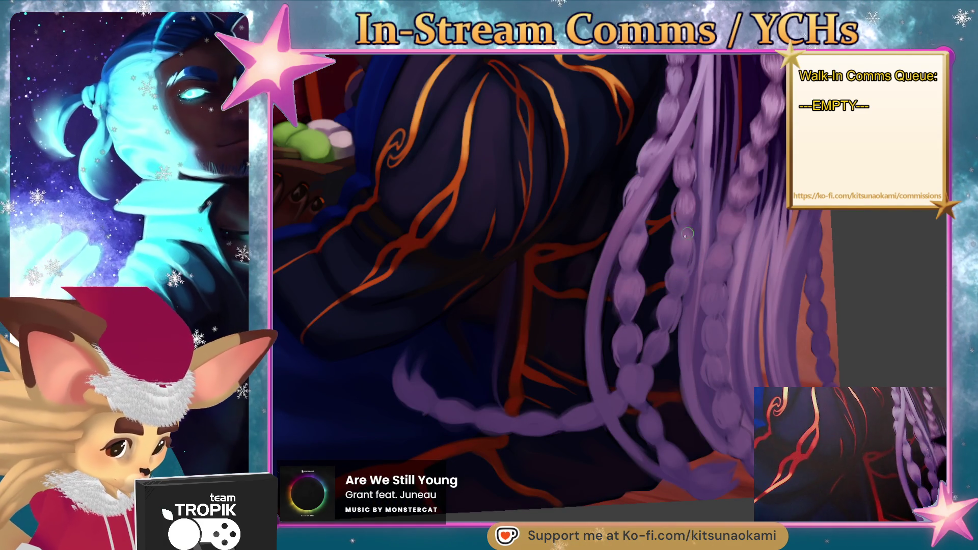
scroll(654, 263, "down", 5)
scroll(681, 404, "up", 2)
scroll(646, 457, "up", 2)
scroll(603, 342, "up", 1)
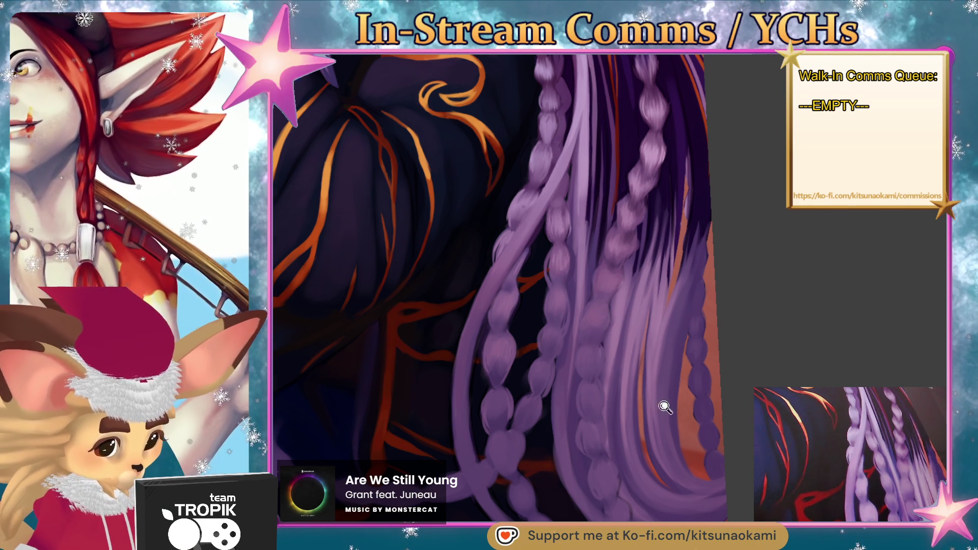
scroll(658, 375, "down", 5)
scroll(724, 403, "up", 5)
left_click_drag(725, 403, 616, 360)
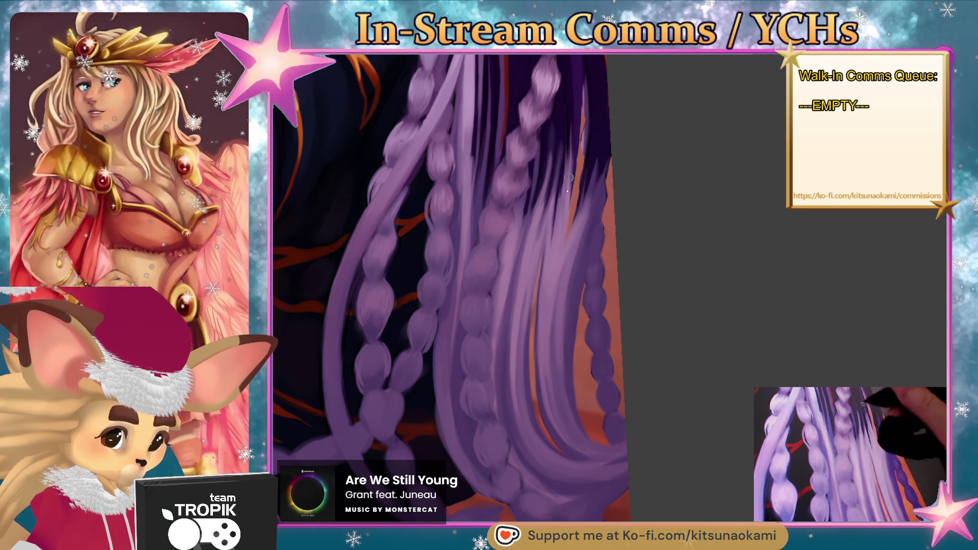
scroll(566, 462, "down", 5)
mouse_move(566, 462)
left_mouse_down()
mouse_move(564, 448)
mouse_move(613, 474)
mouse_move(678, 480)
left_mouse_up()
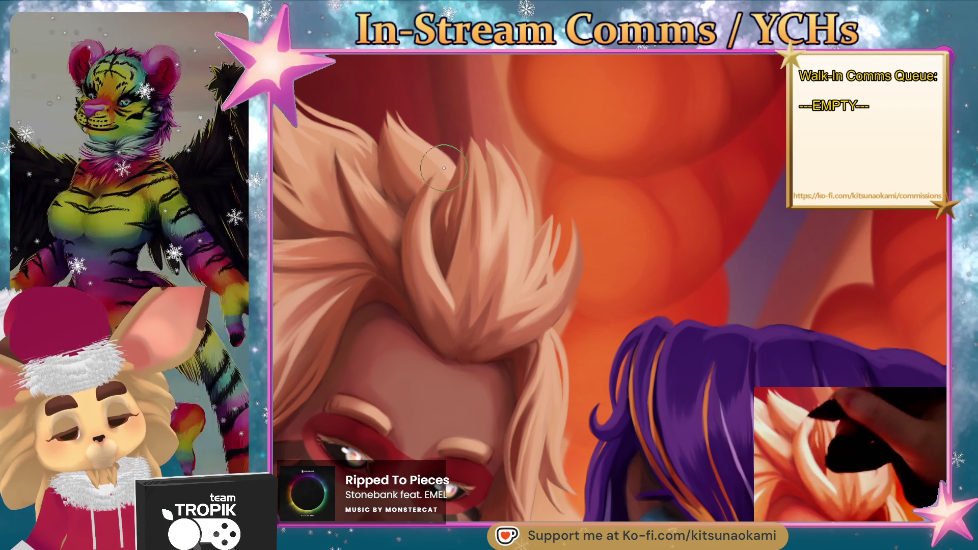
Paint a light peach highlight on the hair, sample a darker tone, and fit the illustration in view
left_click_drag(432, 230, 451, 252)
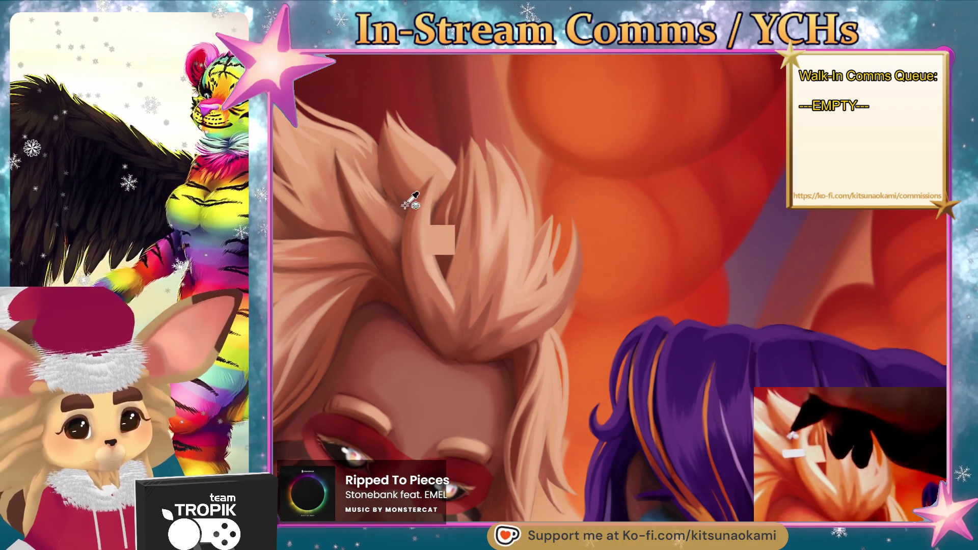
left_click(411, 191)
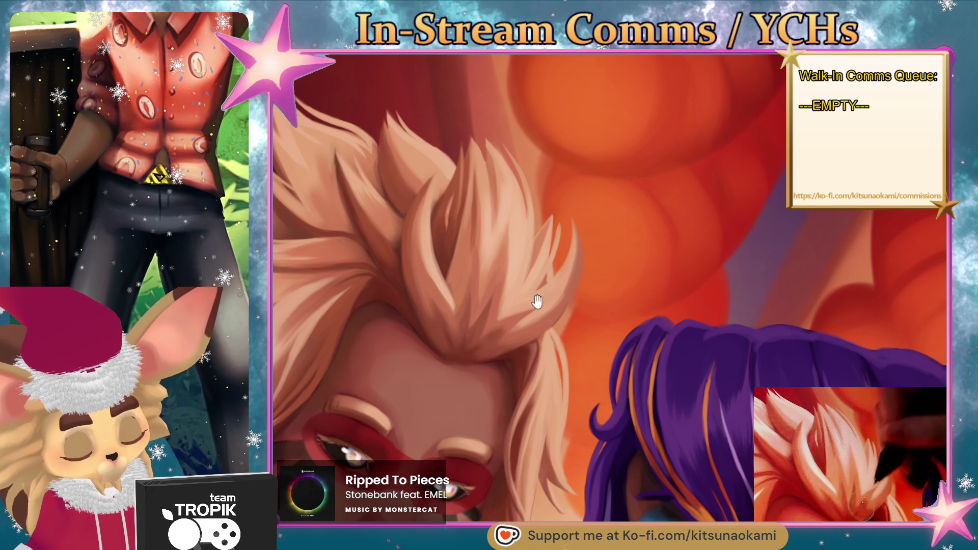
scroll(526, 303, "down", 2)
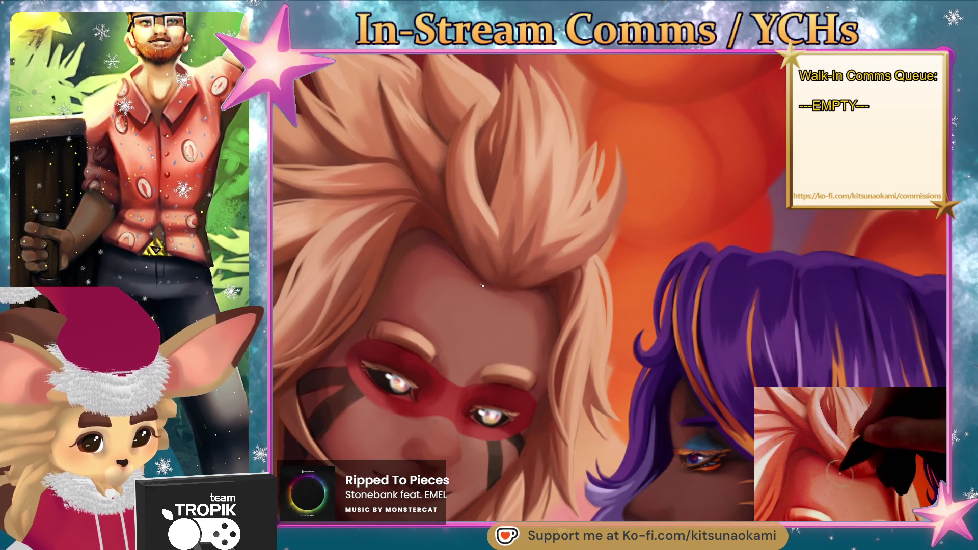
key("ctrl+0")
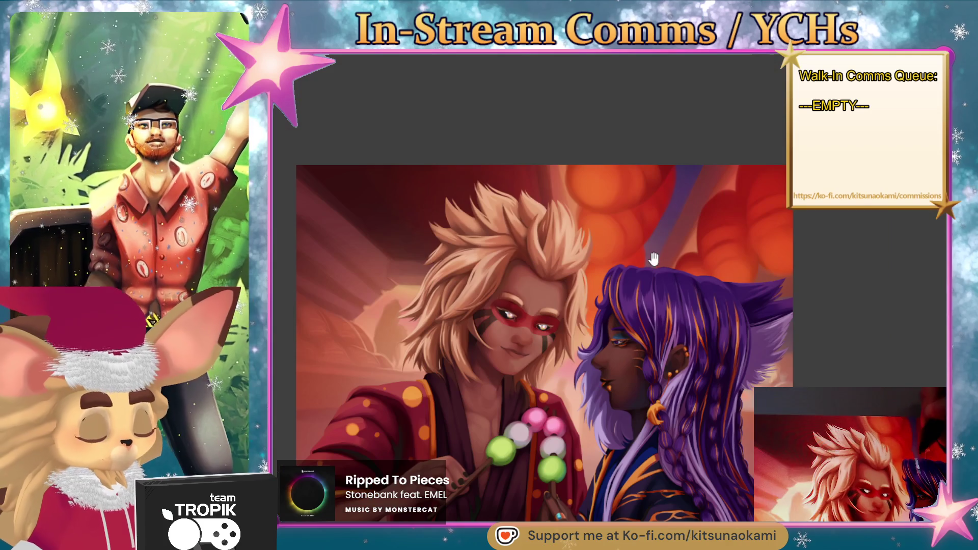
scroll(604, 214, "up", 5)
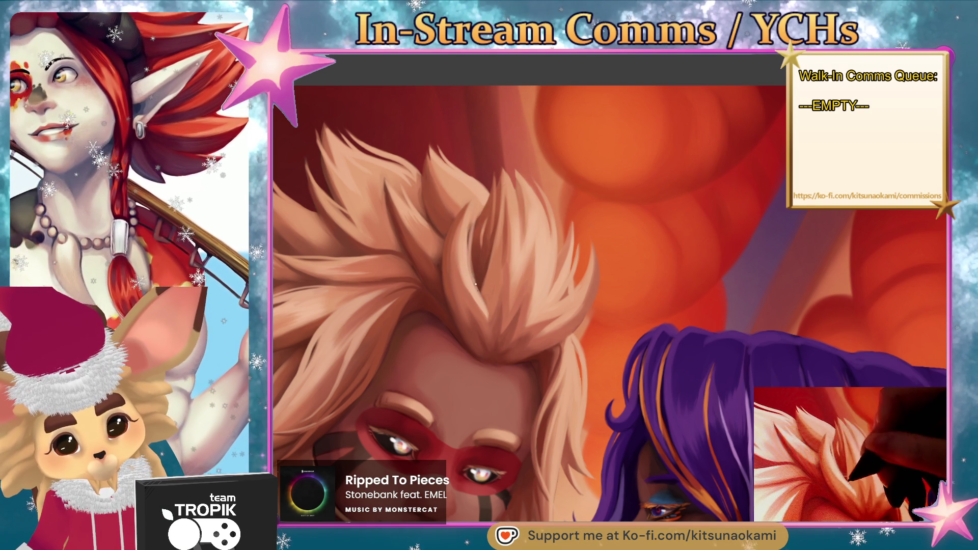
Sample the peach colour from the blond character's hair for further strand work
left_click(495, 207, "ctrl")
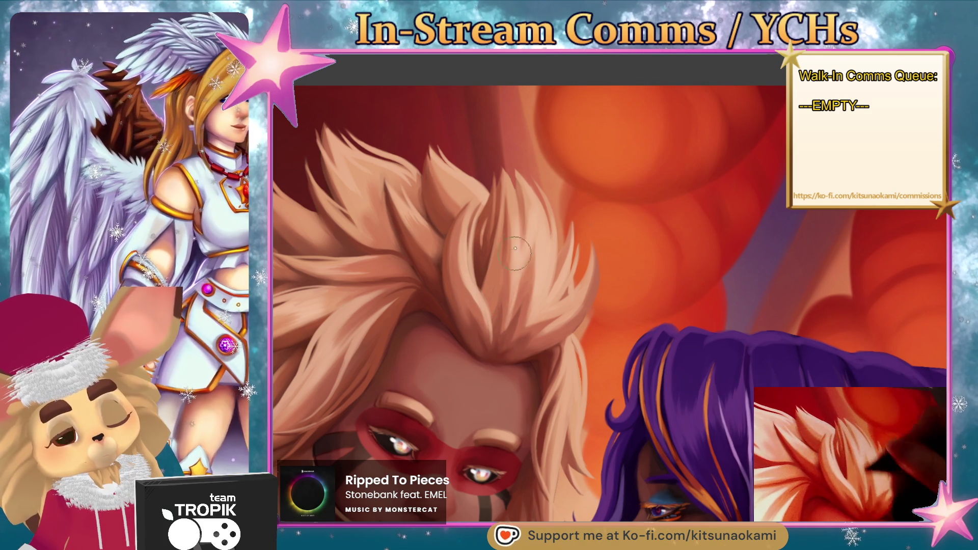
scroll(581, 321, "down", 5)
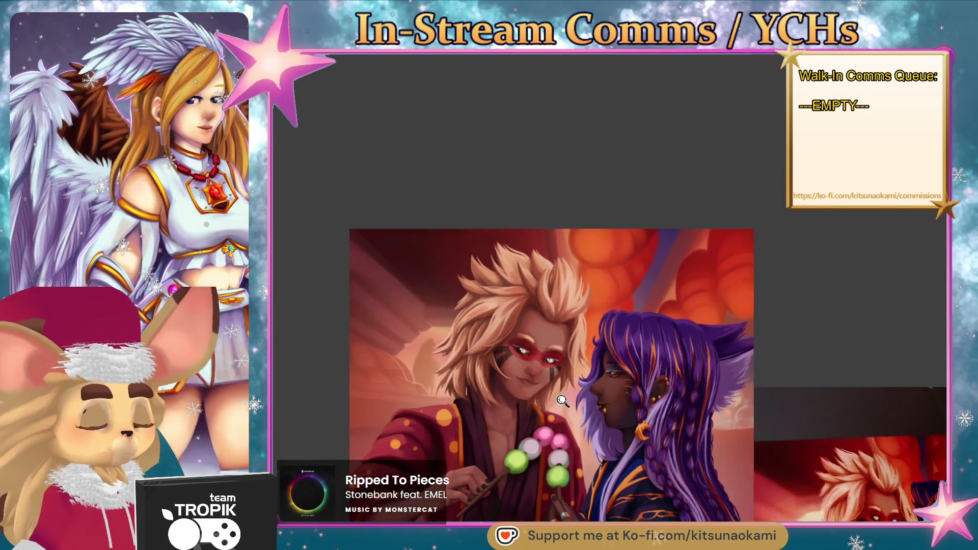
scroll(600, 287, "up", 2)
scroll(600, 287, "up", 2)
scroll(563, 308, "up", 2)
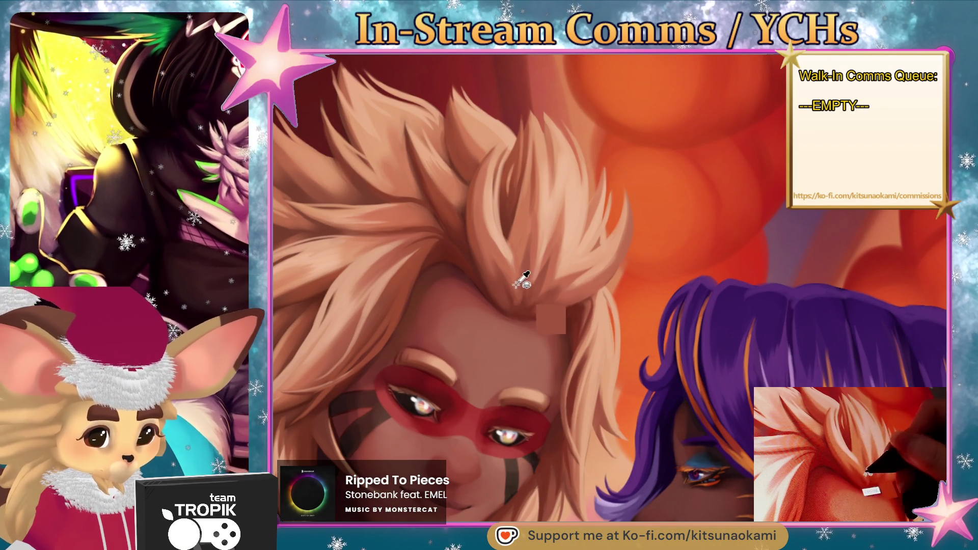
scroll(558, 405, "down", 2)
scroll(558, 405, "down", 2)
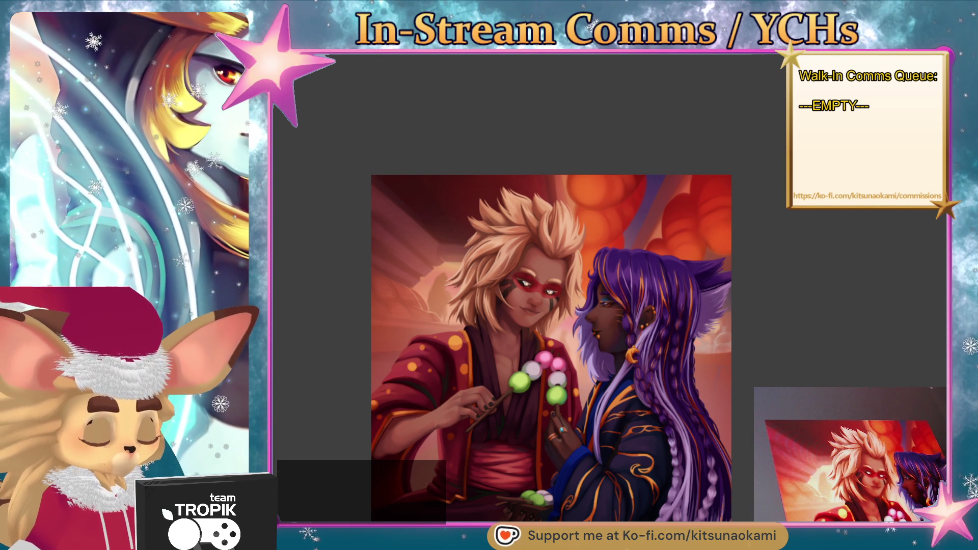
scroll(582, 357, "up", 3)
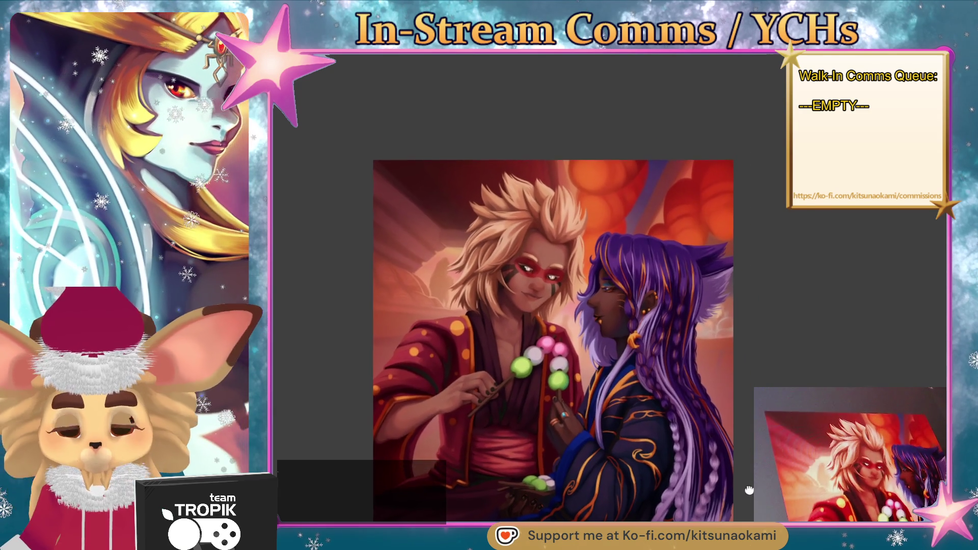
Zoom in close on the blond character's face, then fit the whole artwork in view
mouse_move(582, 358)
left_mouse_down()
mouse_move(705, 468)
mouse_move(616, 321)
left_mouse_up()
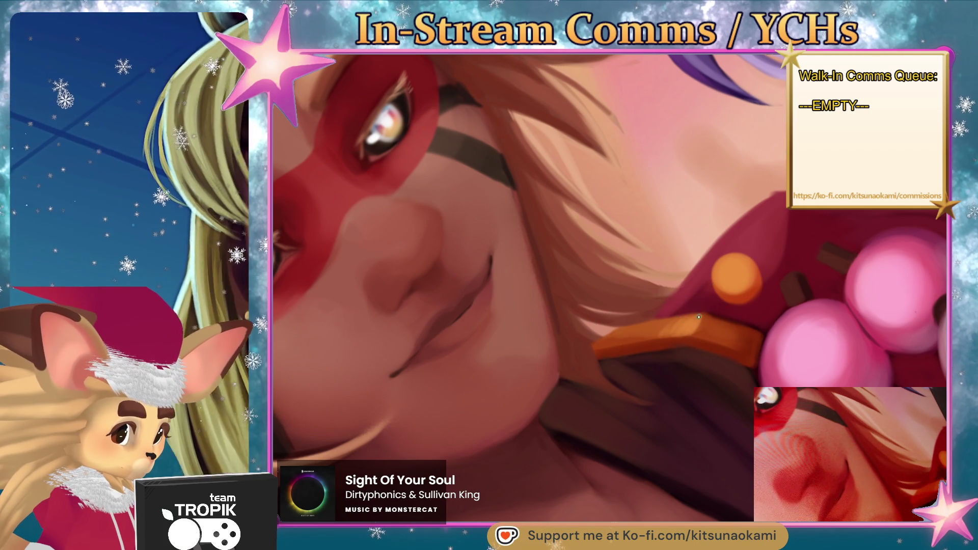
key("ctrl+0")
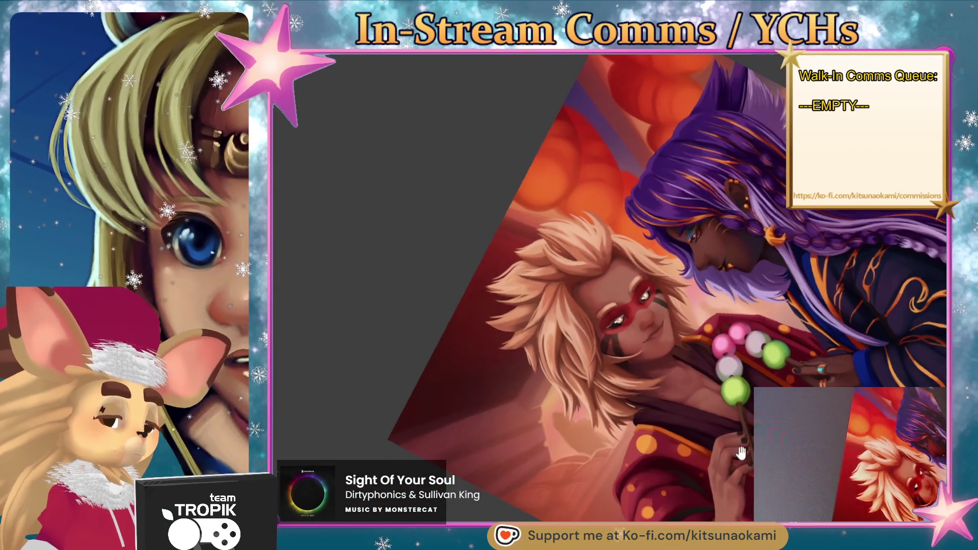
left_click(711, 346)
left_click(711, 346)
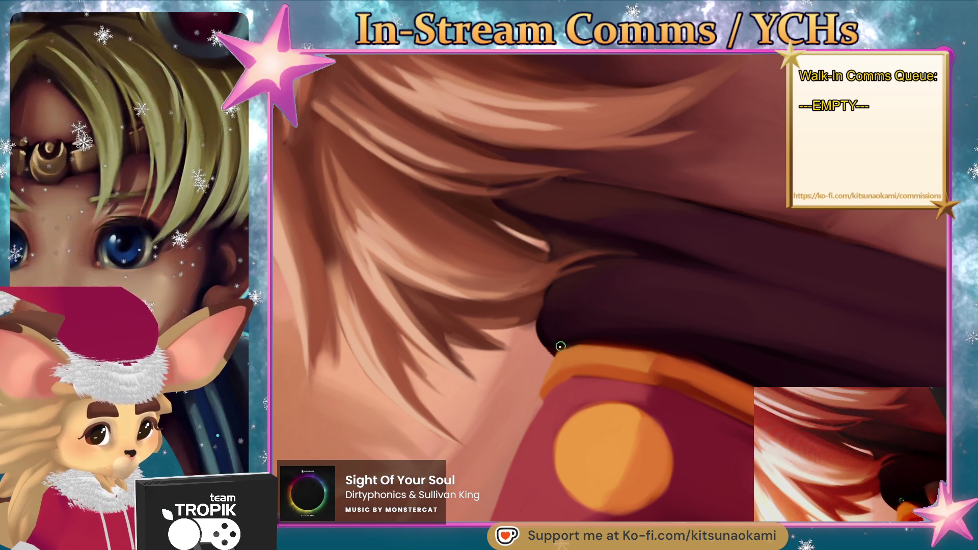
scroll(688, 349, "down", 3)
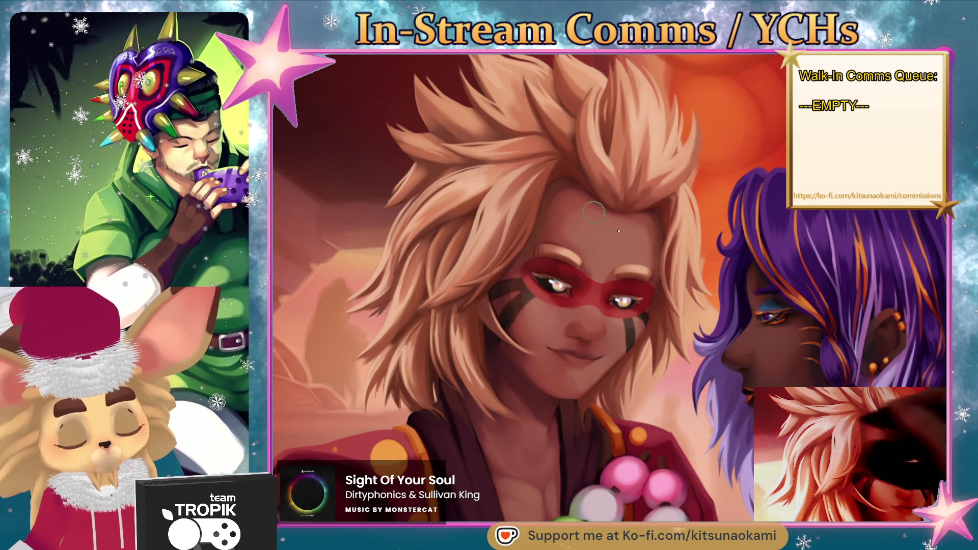
left_click_drag(476, 218, 743, 456)
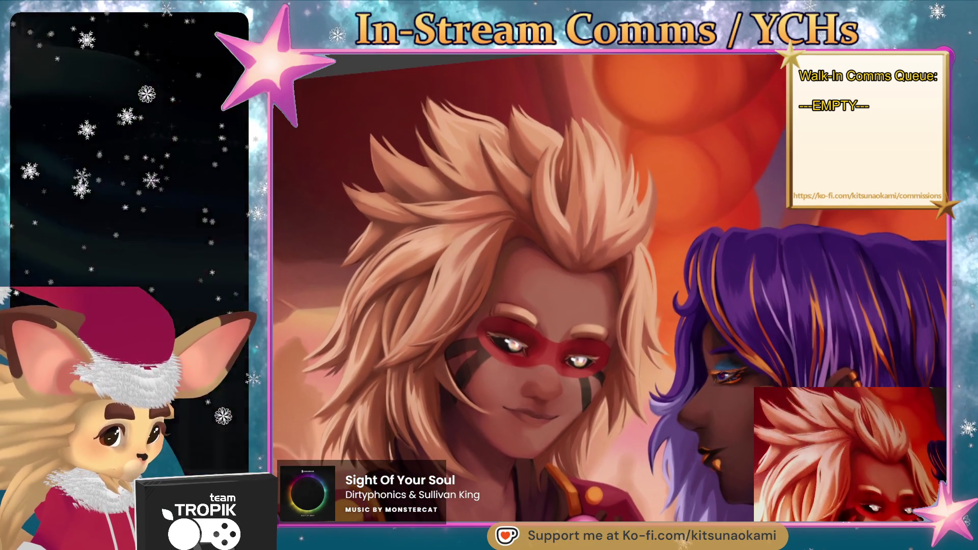
scroll(549, 178, "up", 3)
scroll(548, 177, "up", 2)
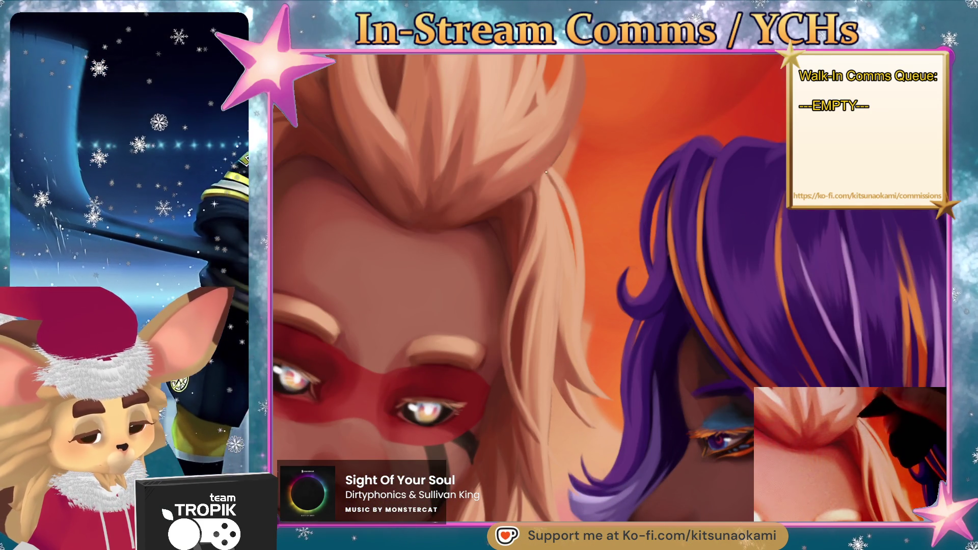
scroll(558, 216, "down", 5)
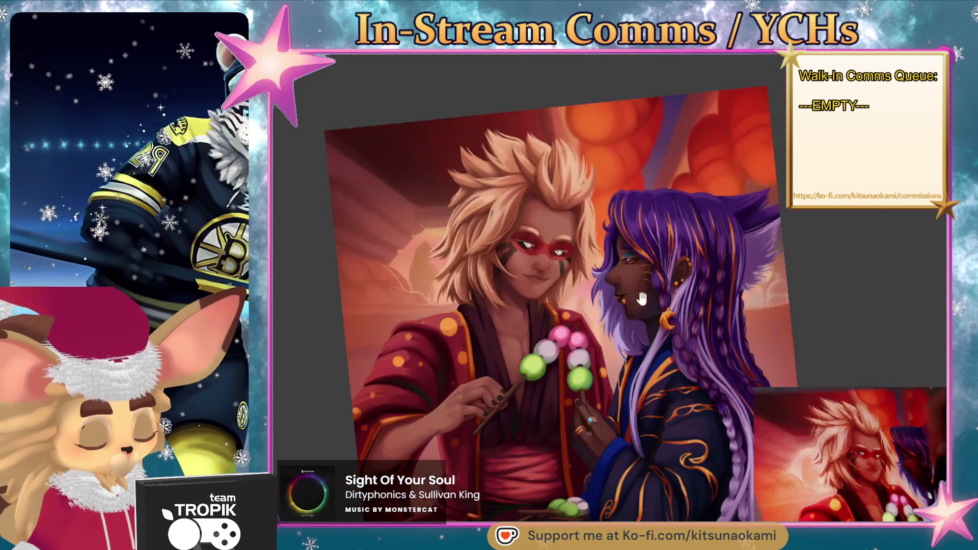
Straighten the tilted canvas view before detailing the crescent moon ornament
mouse_move(558, 216)
left_mouse_down()
mouse_move(705, 235)
mouse_move(694, 231)
left_mouse_up()
scroll(700, 230, "up", 3)
scroll(694, 231, "up", 5)
scroll(600, 205, "up", 3)
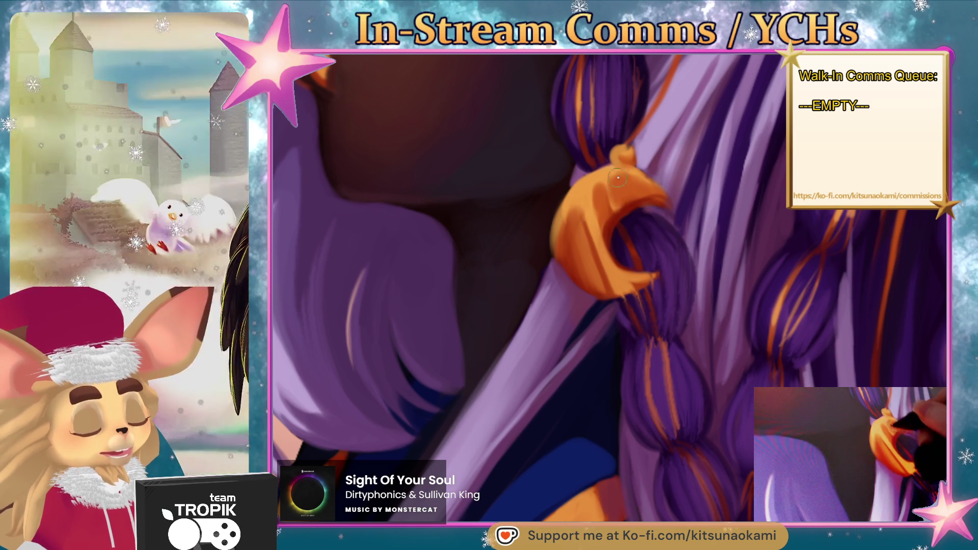
Sample the moon ornament's orange and brighten its lower edge
left_click(581, 216, "alt")
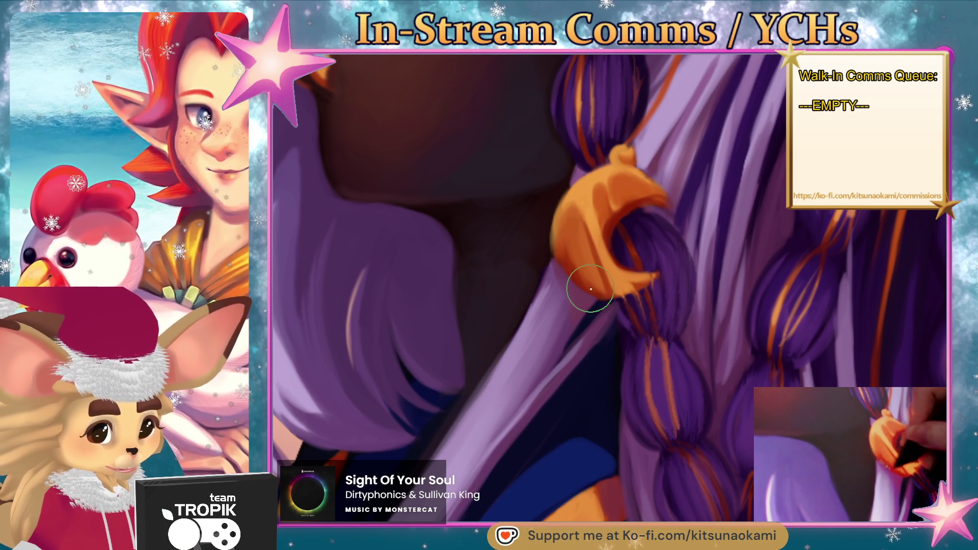
left_click_drag(593, 288, 634, 299)
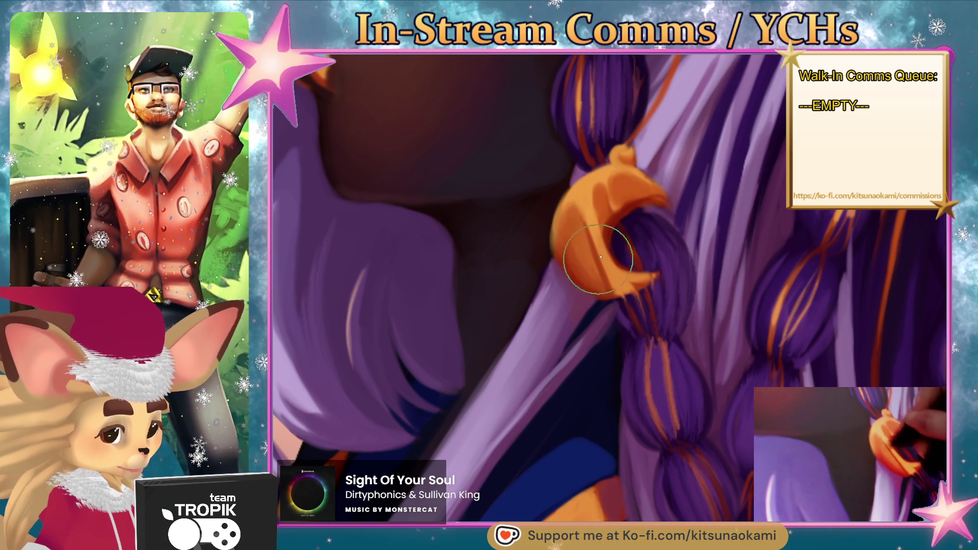
scroll(577, 241, "down", 5)
scroll(601, 187, "up", 5)
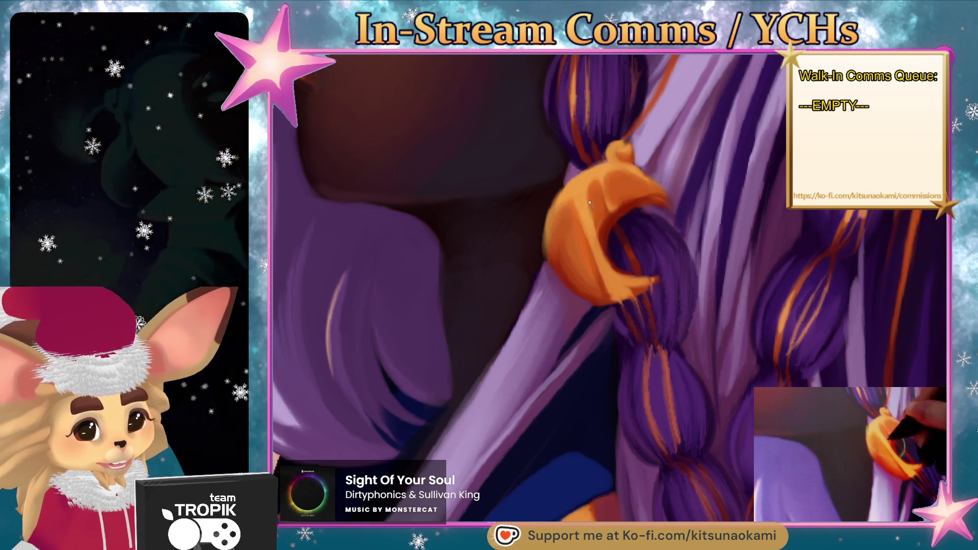
left_click(594, 182, "ctrl")
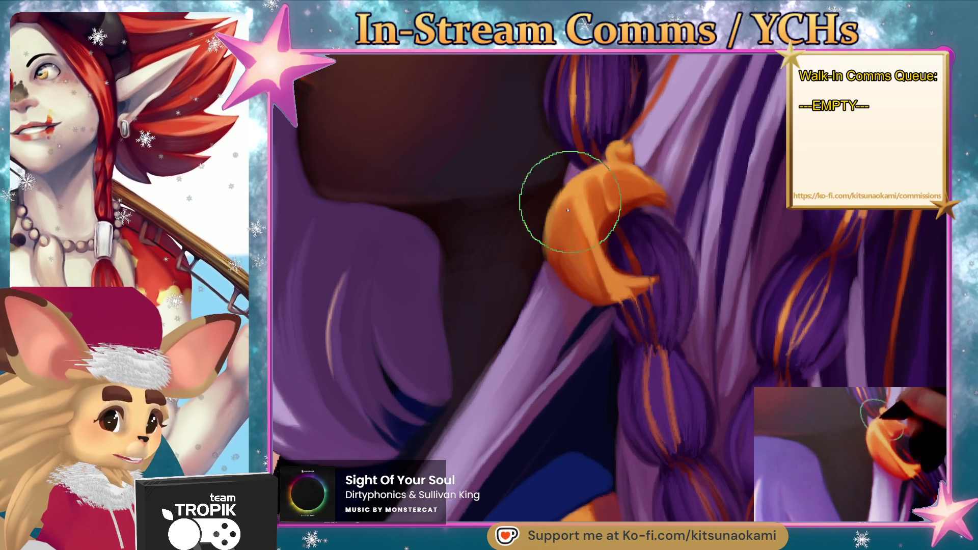
scroll(579, 189, "down", 5)
scroll(615, 405, "up", 5)
Rotate the view along the braid and zoom in on the moon ornament
left_click_drag(615, 406, 698, 360)
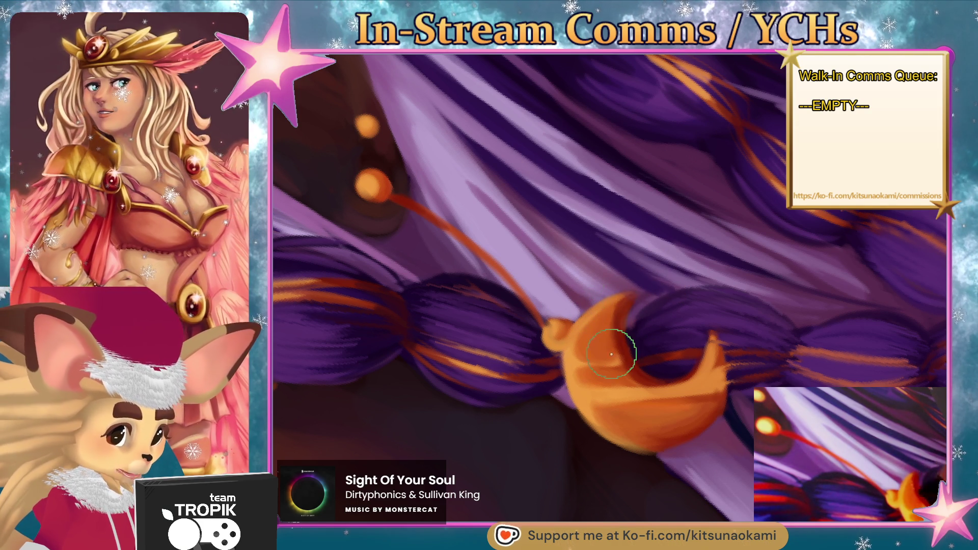
left_click(648, 322)
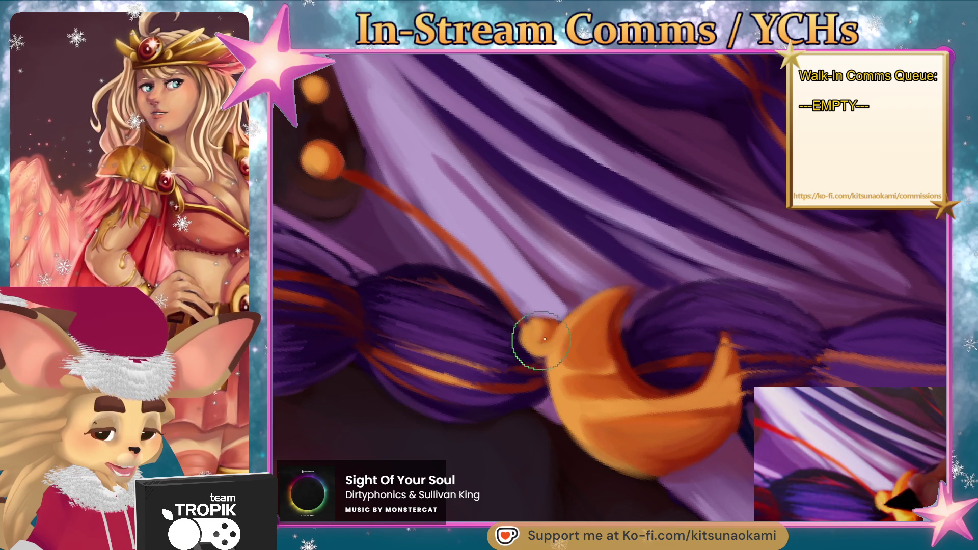
scroll(537, 342, "down", 5)
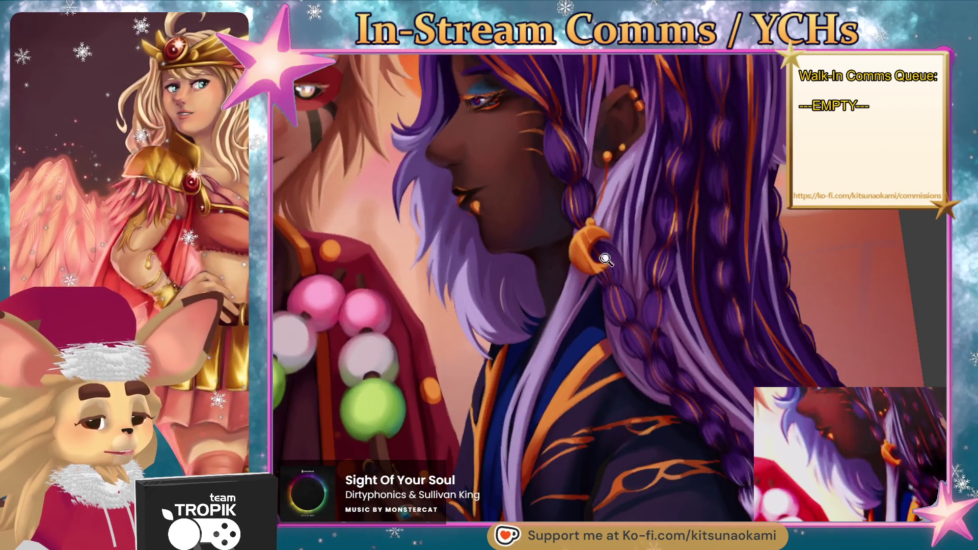
left_click(606, 271)
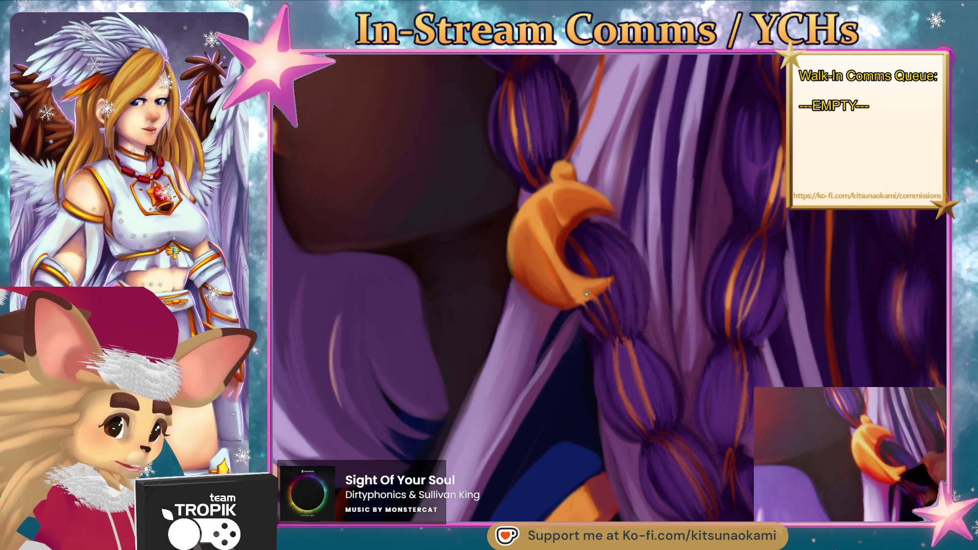
scroll(588, 296, "down", 3)
scroll(587, 296, "down", 3)
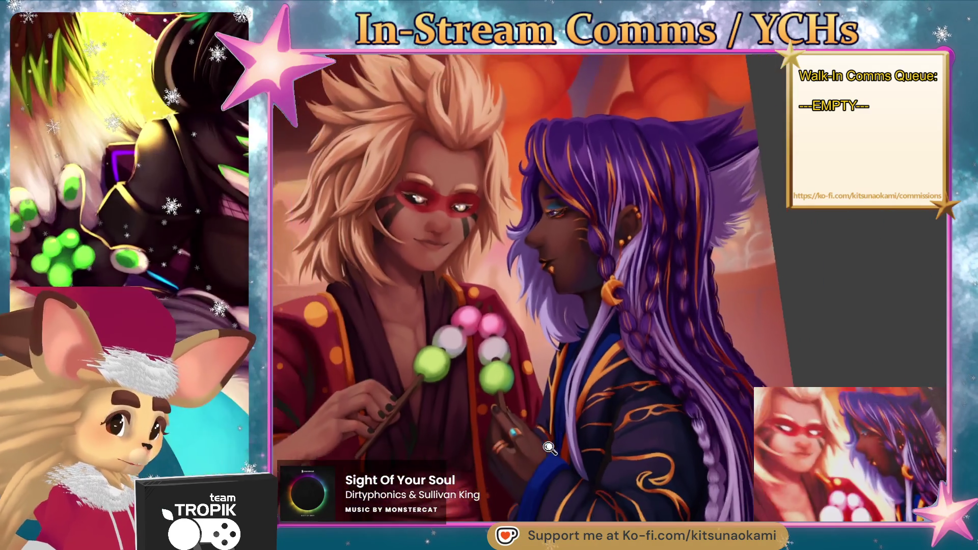
scroll(626, 344, "down", 2)
scroll(716, 378, "down", 1)
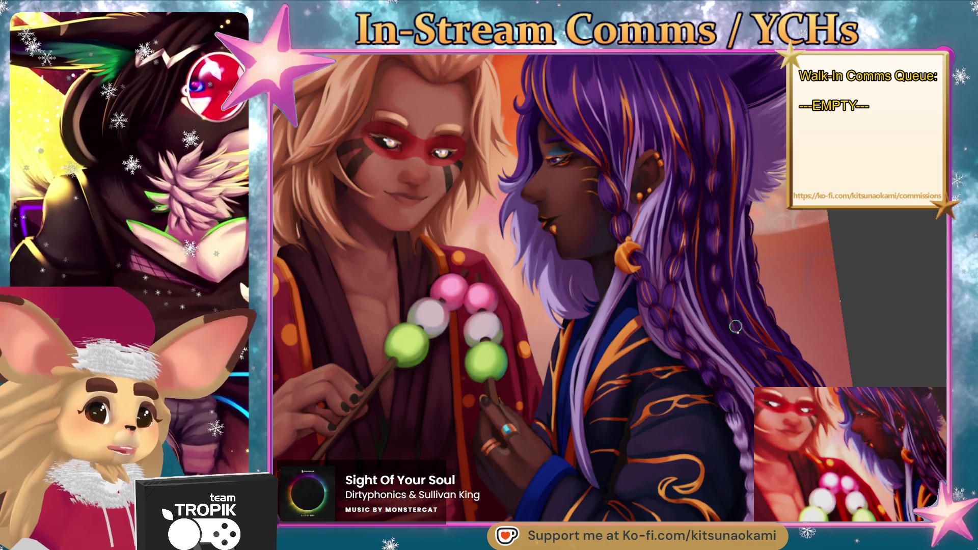
scroll(729, 312, "down", 2)
scroll(745, 328, "down", 2)
scroll(768, 356, "down", 2)
scroll(800, 386, "down", 1)
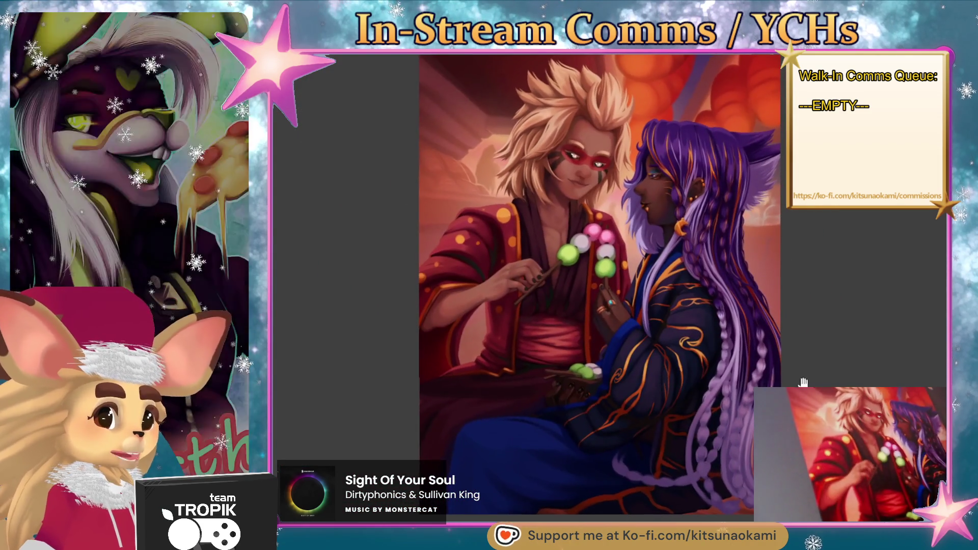
scroll(799, 386, "down", 1)
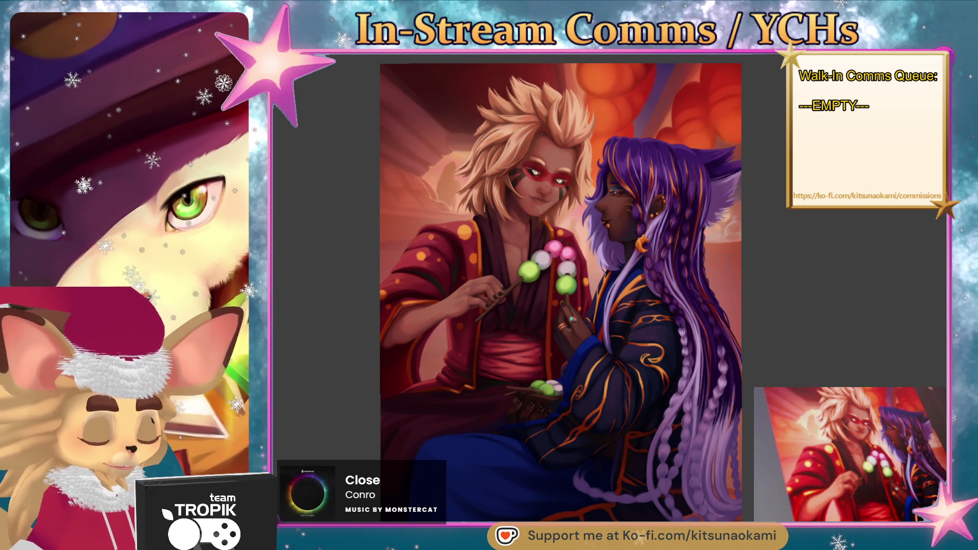
scroll(513, 139, "down", 1)
scroll(513, 139, "up", 5)
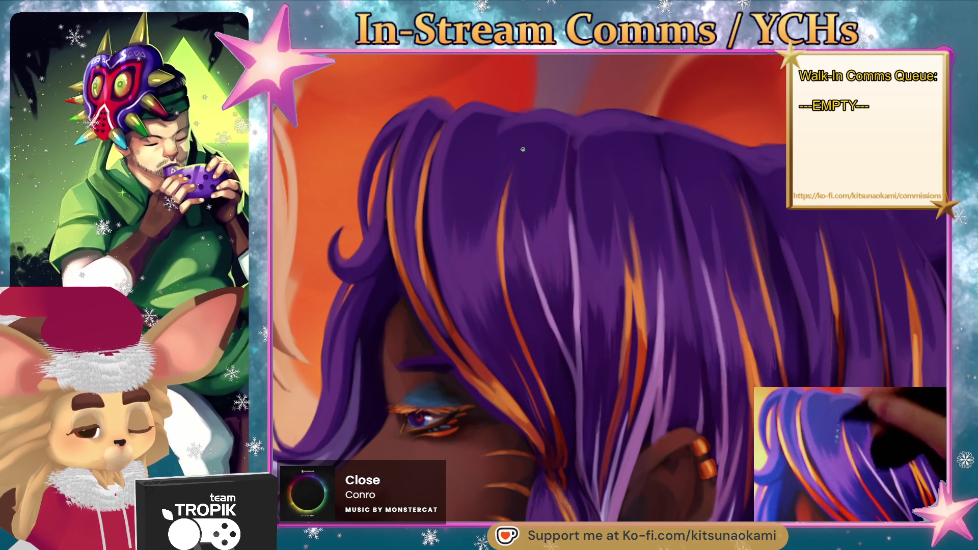
scroll(568, 170, "down", 5)
scroll(659, 216, "down", 1)
scroll(659, 217, "down", 2)
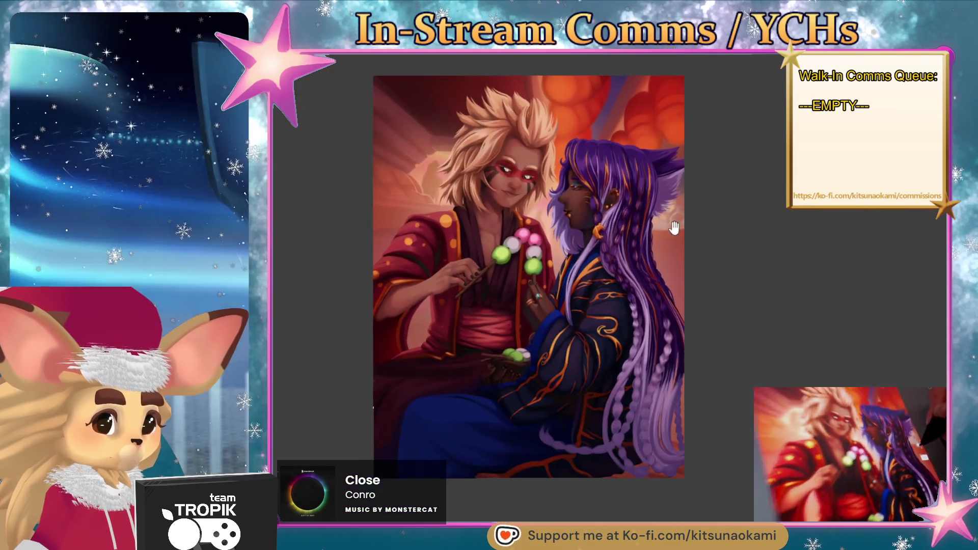
scroll(671, 238, "up", 3)
scroll(604, 146, "up", 2)
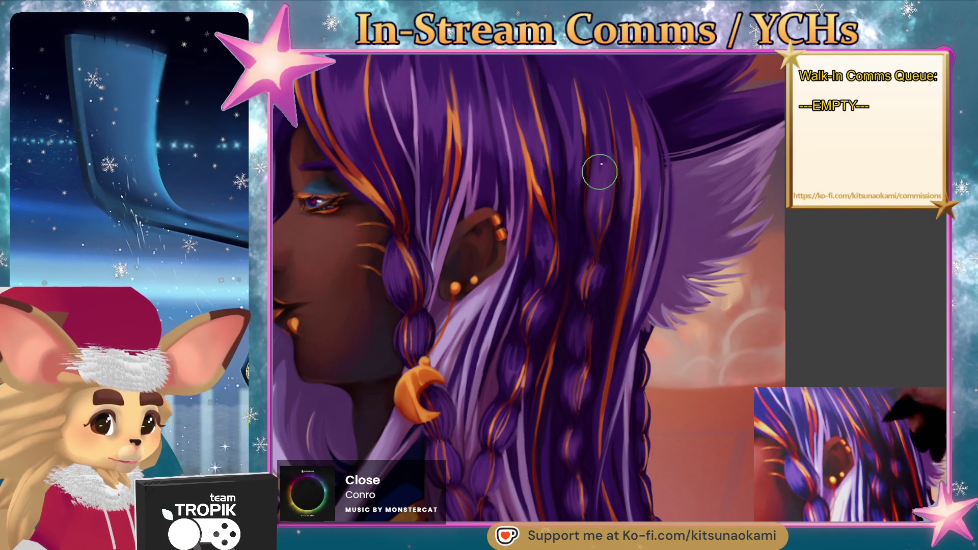
scroll(605, 135, "down", 2)
scroll(671, 227, "down", 3)
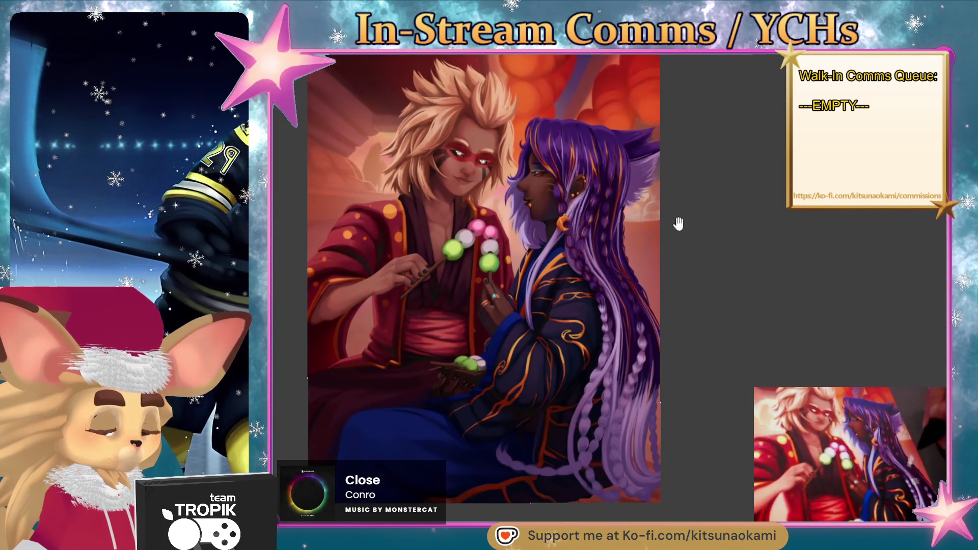
Pan down to the dark robe's orange trim and adjust the brush size for detail work
left_click_drag(671, 229, 683, 252)
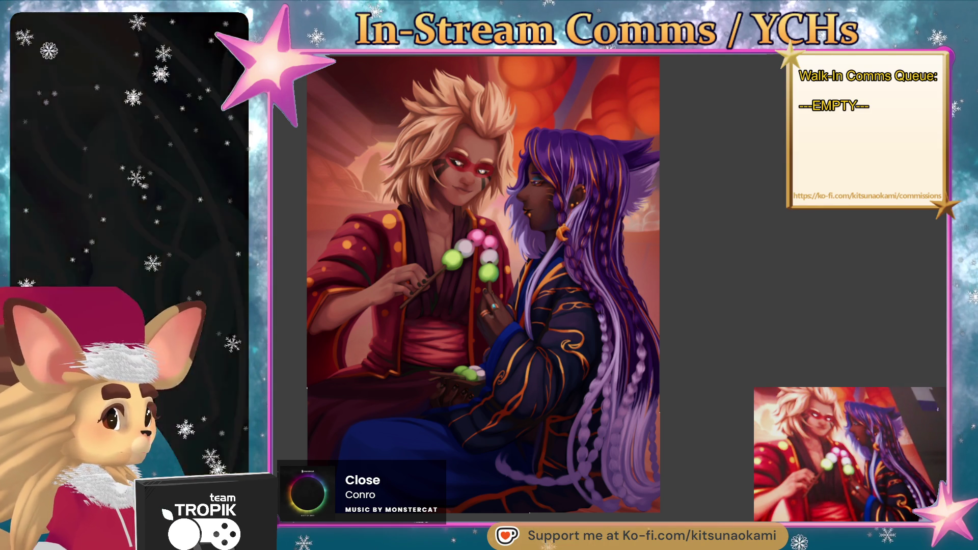
key("]")
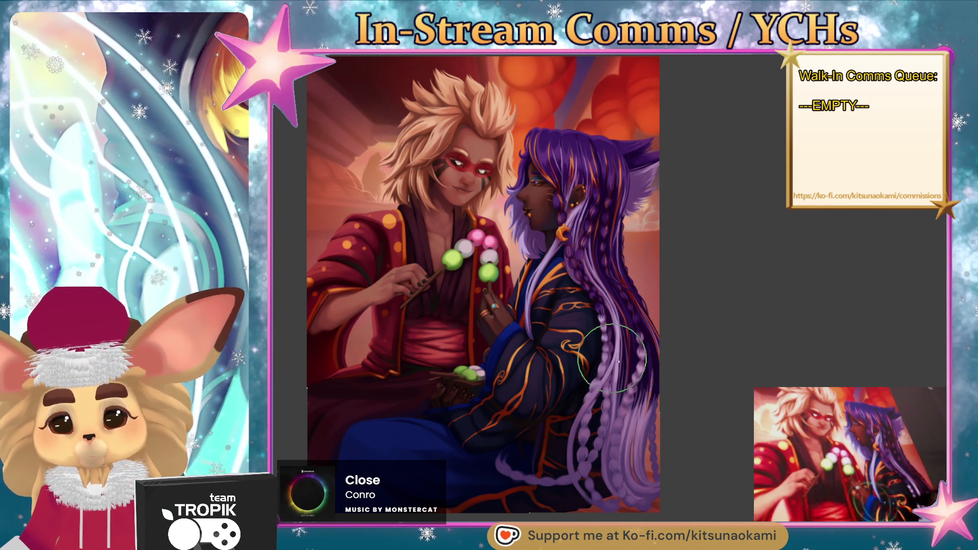
key("[")
mouse_move(602, 439)
left_mouse_down()
mouse_move(646, 450)
mouse_move(701, 442)
left_mouse_up()
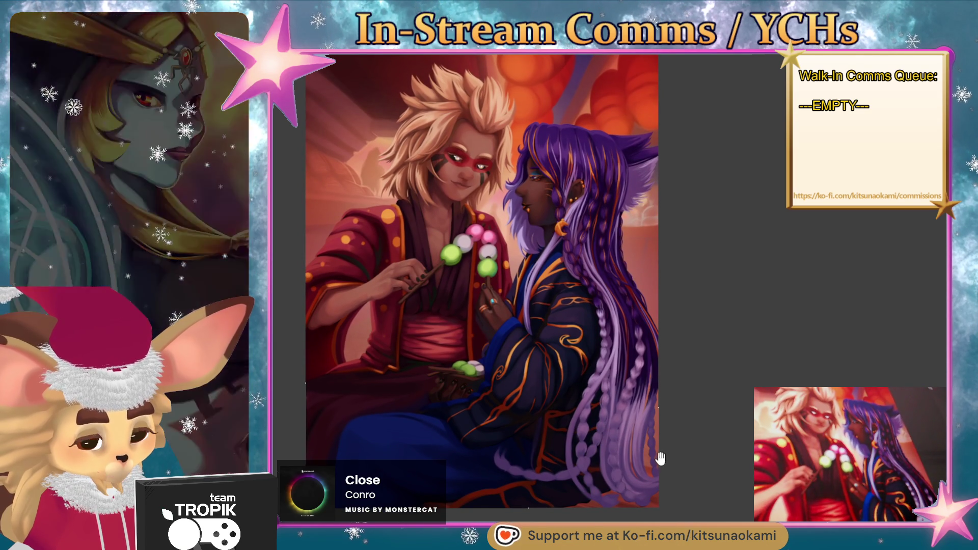
scroll(534, 406, "up", 3)
scroll(596, 328, "up", 3)
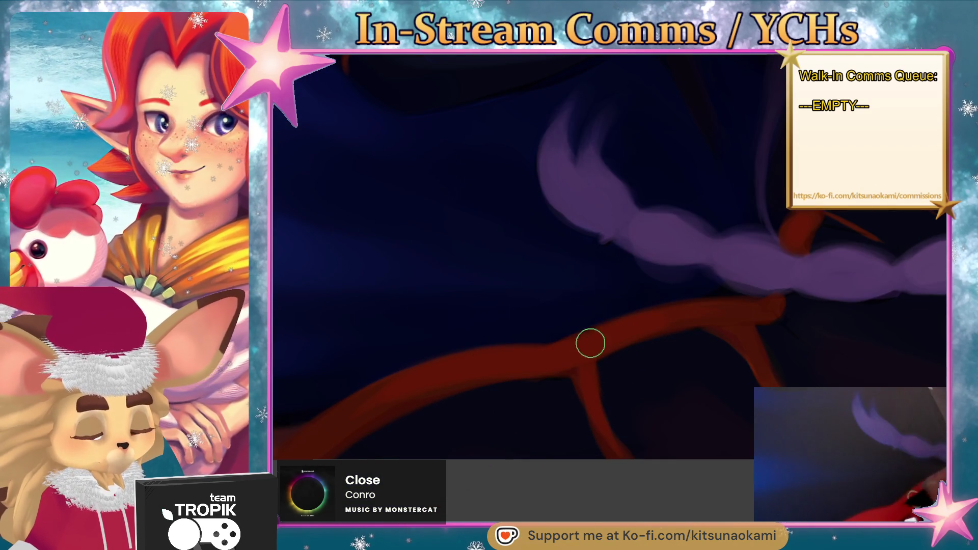
Undo a misplaced stroke and hand-letter the red signature along the branch
left_click_drag(597, 344, 605, 332)
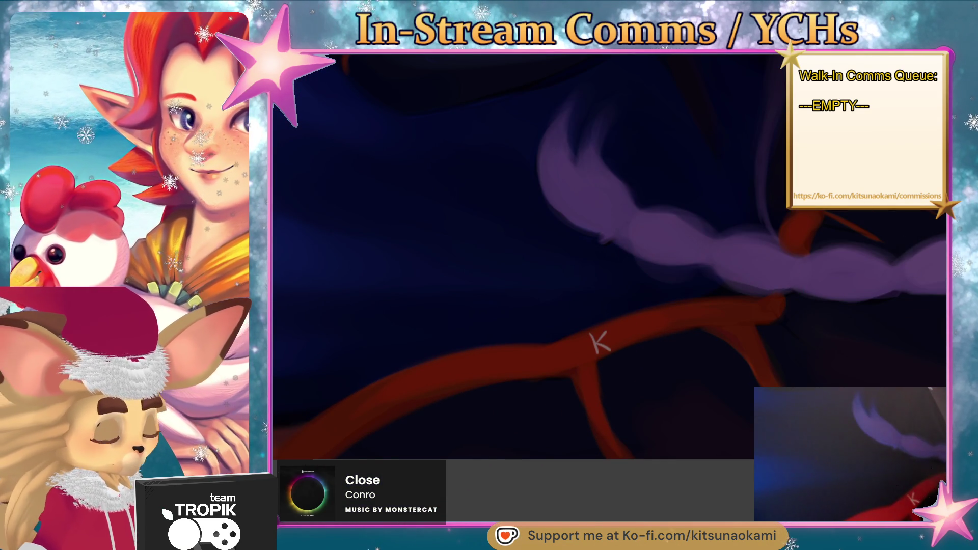
key("ctrl+z")
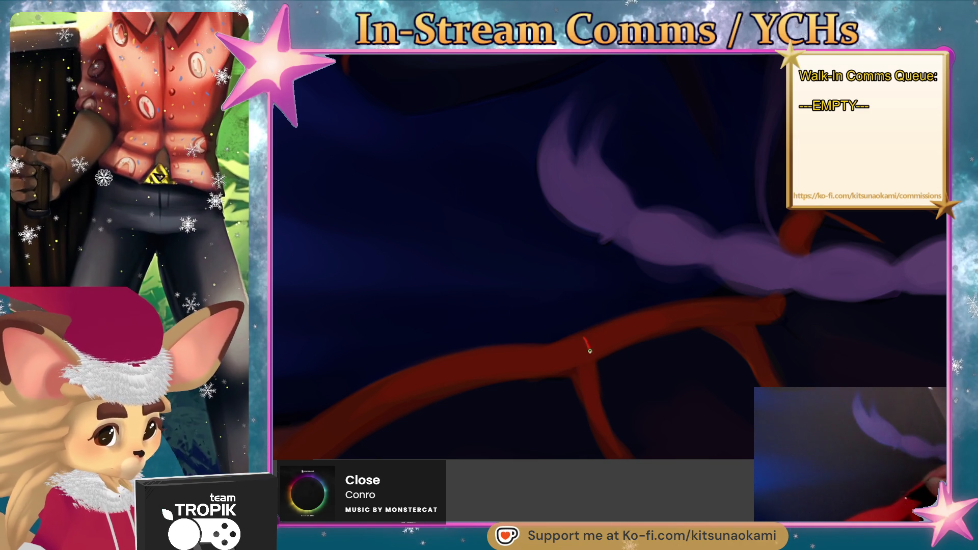
left_click_drag(589, 347, 654, 333)
mouse_move(664, 325)
left_mouse_down()
mouse_move(674, 315)
mouse_move(685, 327)
mouse_move(737, 316)
left_mouse_up()
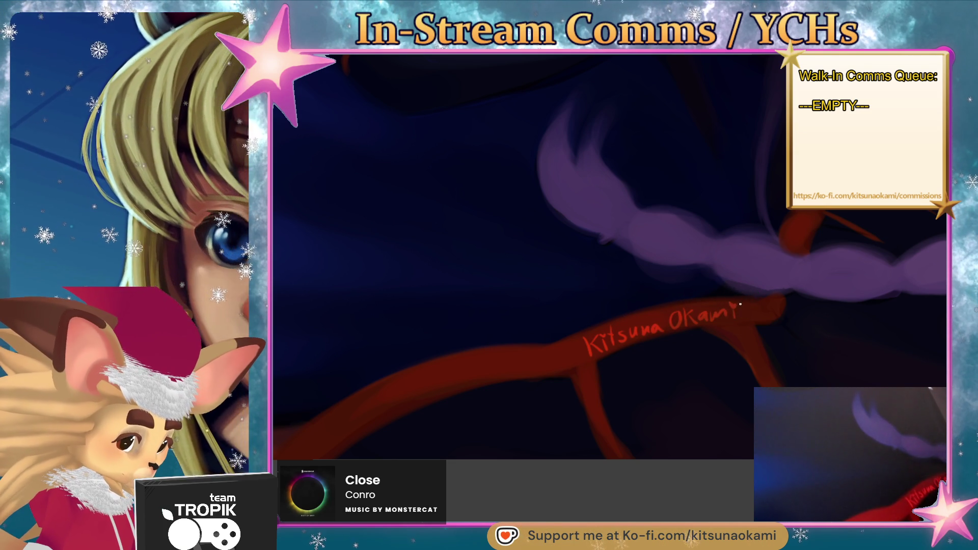
scroll(749, 316, "down", 3)
scroll(684, 415, "down", 3)
scroll(716, 421, "down", 3)
scroll(611, 515, "up", 2)
scroll(611, 514, "up", 2)
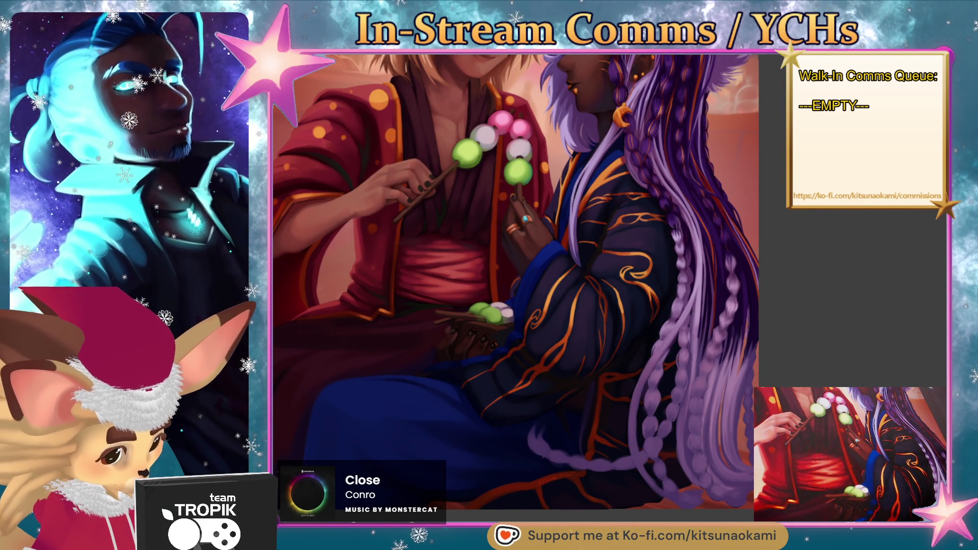
scroll(535, 290, "down", 3)
scroll(534, 290, "down", 1)
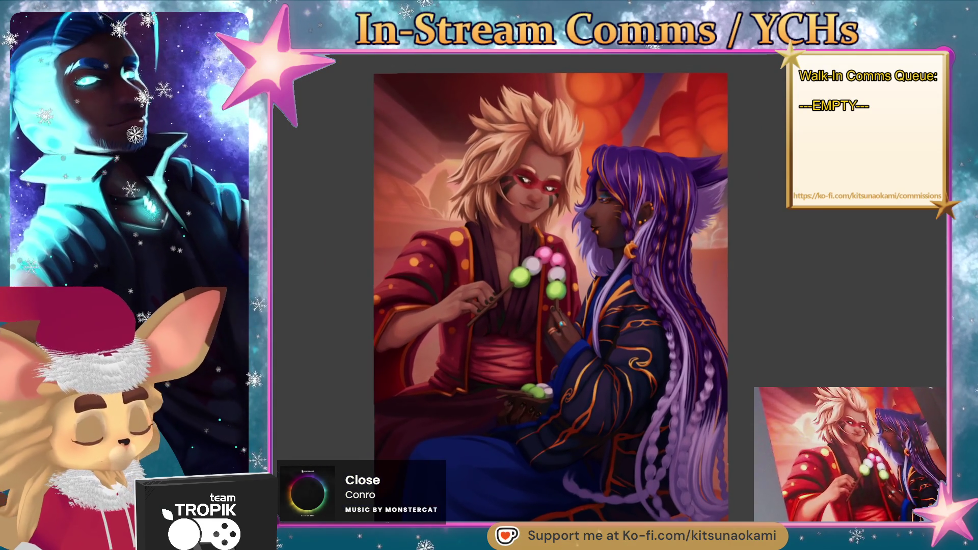
scroll(528, 299, "right", 1)
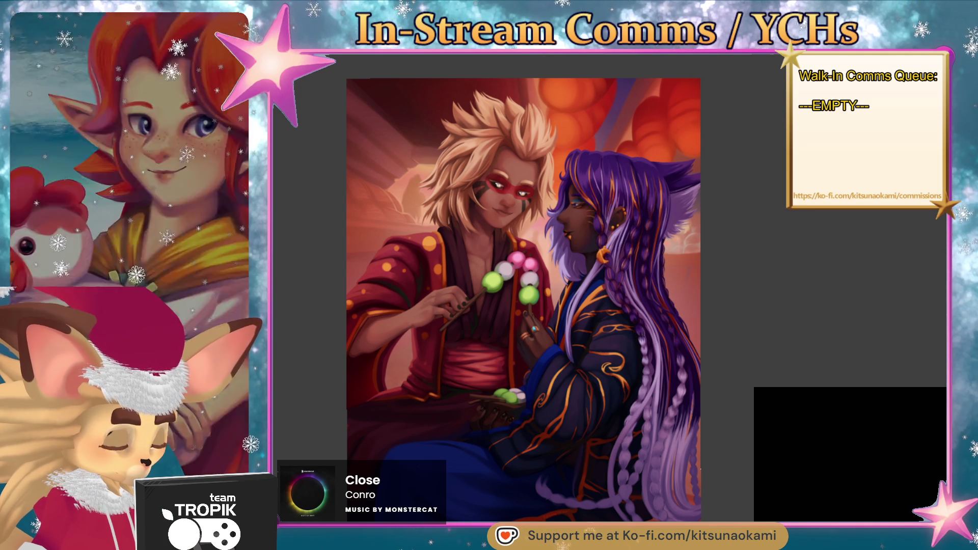
Start a new blank canvas in place of the finished illustration
key("ctrl+Tab")
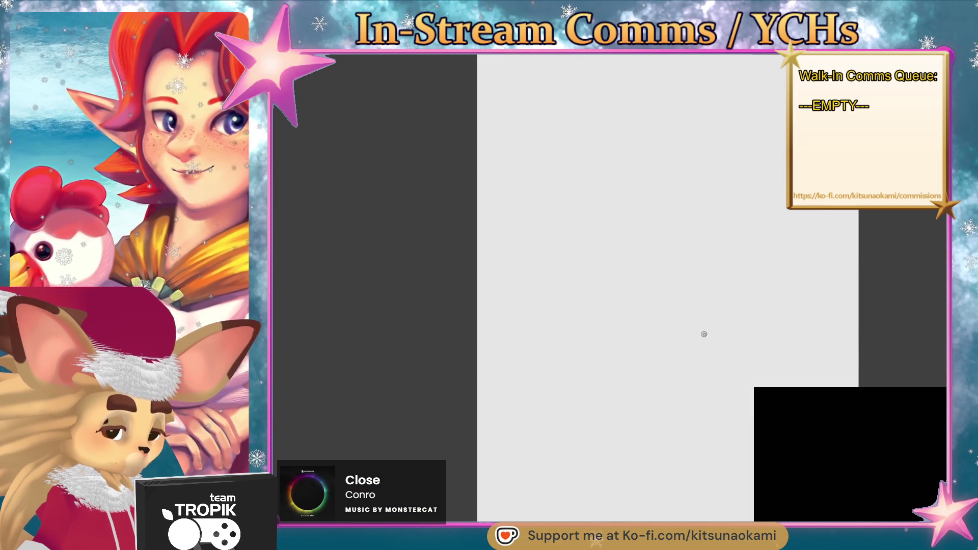
mouse_move(690, 322)
left_mouse_down()
mouse_move(550, 340)
mouse_move(560, 336)
left_mouse_up()
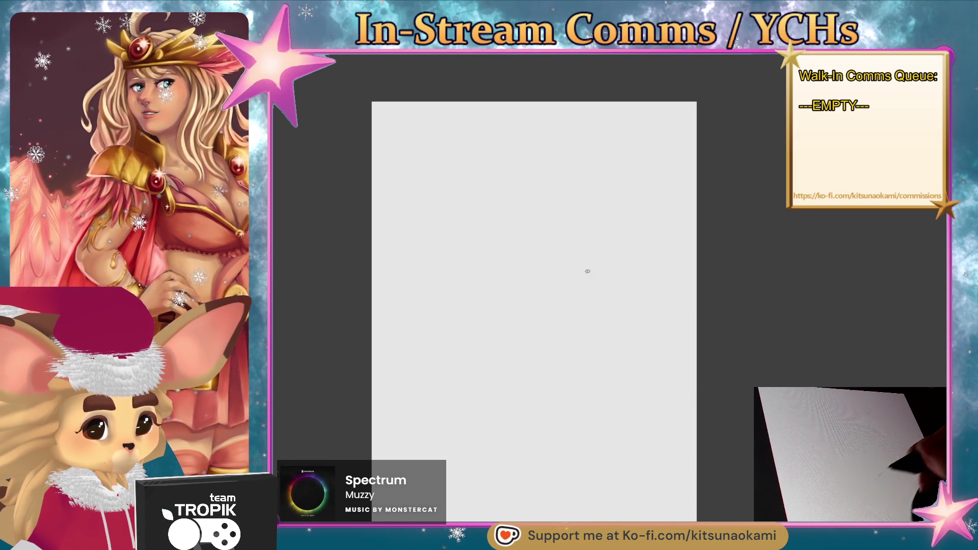
Rough in the right figure's head as blue ovals with curved body lines beneath
mouse_move(597, 169)
left_mouse_down()
mouse_move(586, 159)
mouse_move(596, 229)
left_mouse_up()
mouse_move(604, 150)
left_mouse_down()
mouse_move(588, 233)
mouse_move(547, 346)
left_mouse_up()
left_click_drag(622, 269, 609, 350)
left_click_drag(568, 260, 574, 416)
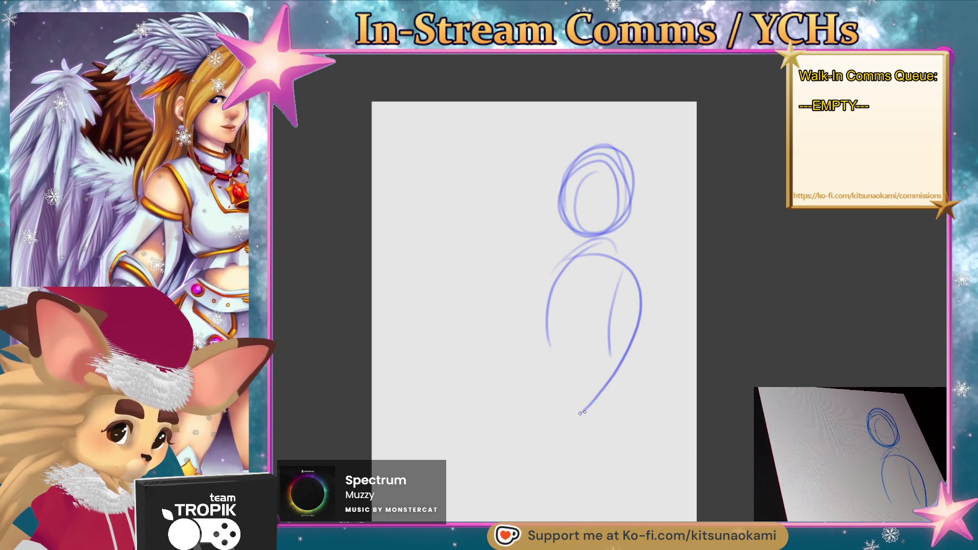
mouse_move(581, 257)
left_mouse_down()
mouse_move(533, 394)
mouse_move(655, 302)
mouse_move(604, 436)
left_mouse_up()
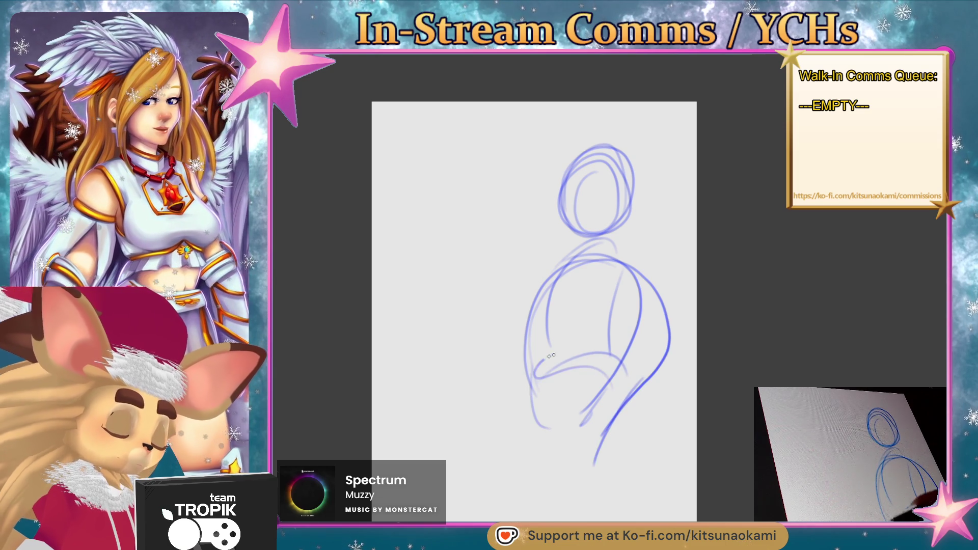
left_click_drag(553, 367, 563, 276)
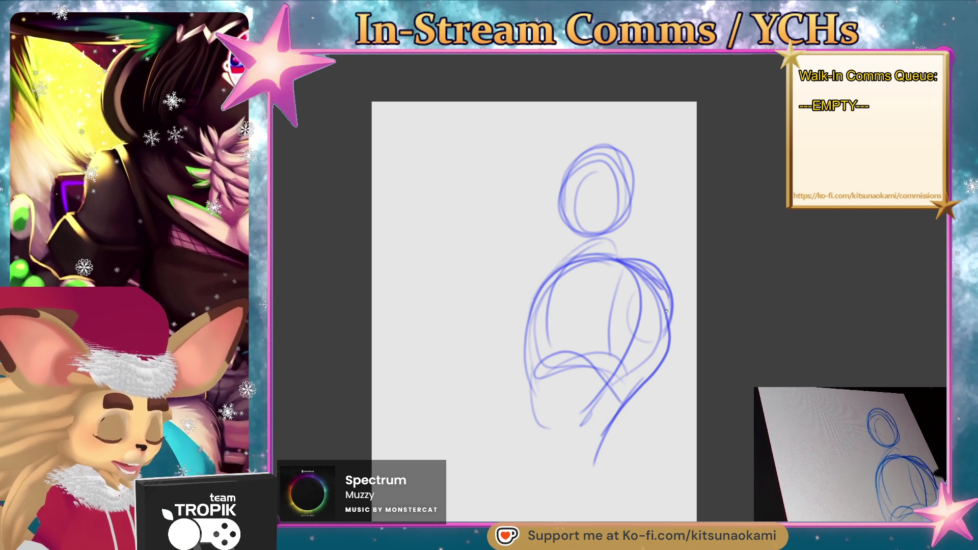
Strengthen the figure's shoulder outline and sketch a second circular head to its left
left_click_drag(527, 306, 582, 259)
left_click_drag(524, 326, 646, 270)
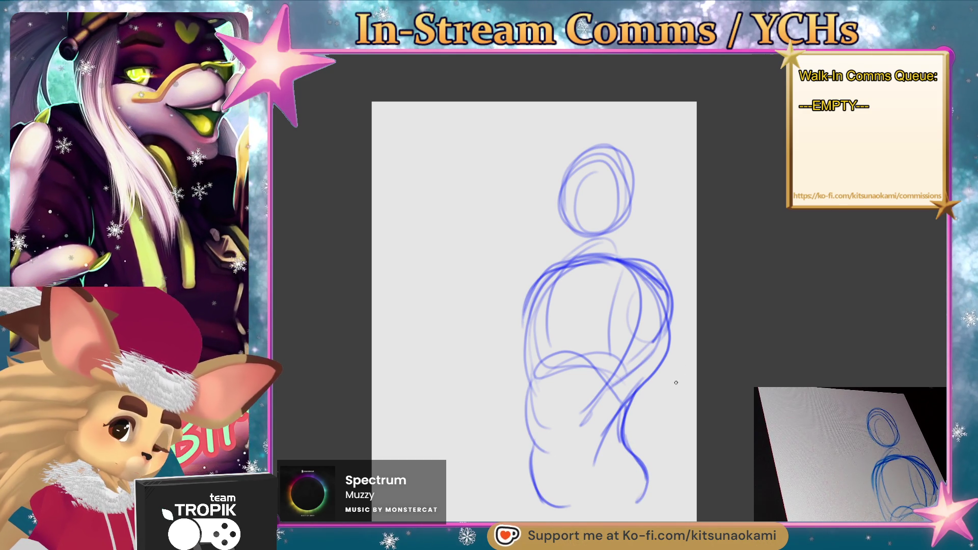
left_click_drag(462, 209, 459, 249)
left_click_drag(466, 183, 474, 252)
mouse_move(473, 153)
left_mouse_down()
mouse_move(481, 260)
mouse_move(476, 240)
left_mouse_up()
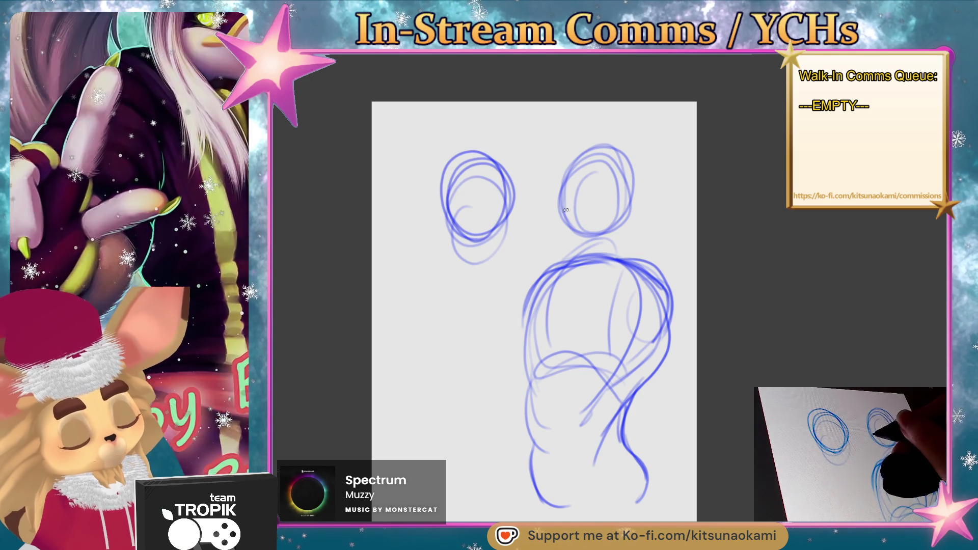
Sketch the right head's nose, add guide lines and a thicker outline to the left head, and a shoulder line beneath it
mouse_move(565, 210)
left_mouse_down()
mouse_move(581, 216)
mouse_move(577, 197)
left_mouse_up()
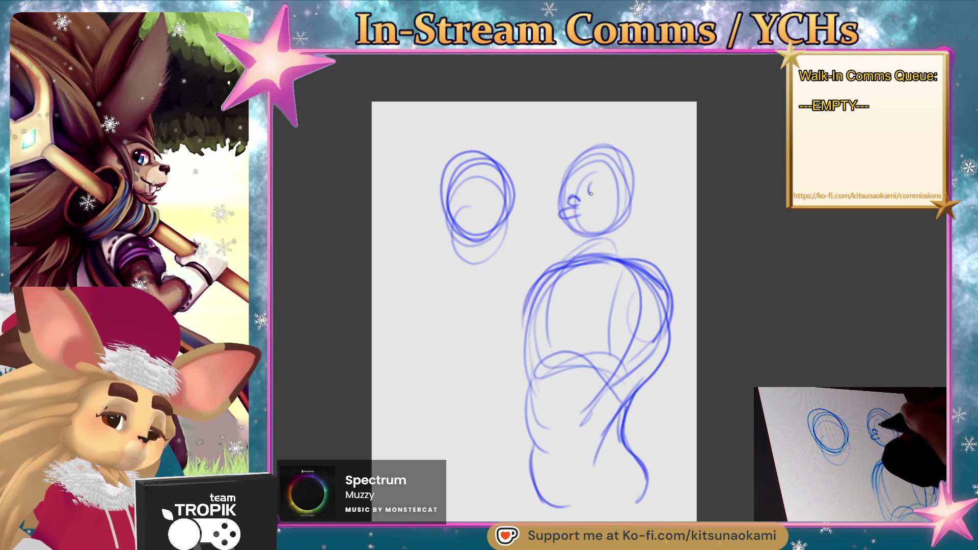
mouse_move(497, 192)
left_mouse_down()
mouse_move(452, 201)
mouse_move(474, 246)
left_mouse_up()
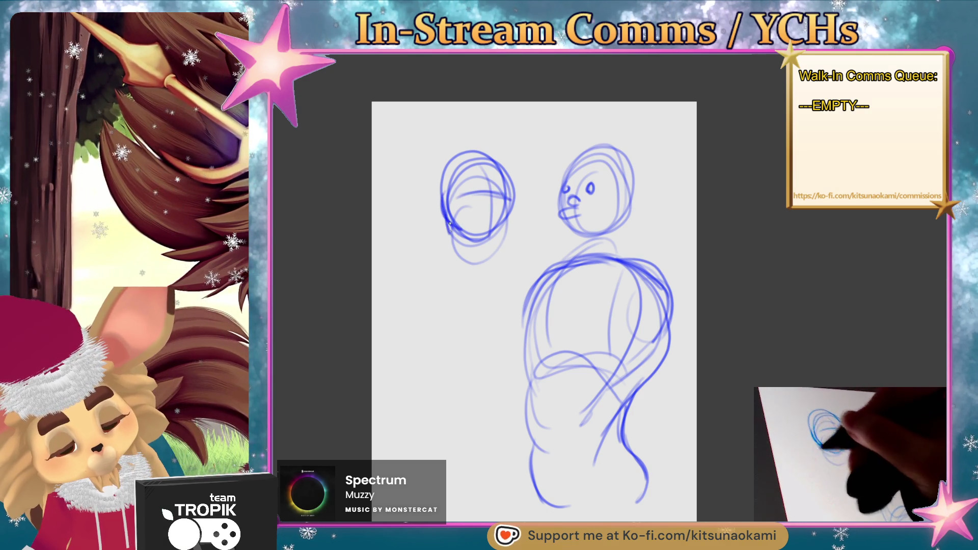
mouse_move(509, 177)
left_mouse_down()
mouse_move(437, 202)
mouse_move(512, 192)
left_mouse_up()
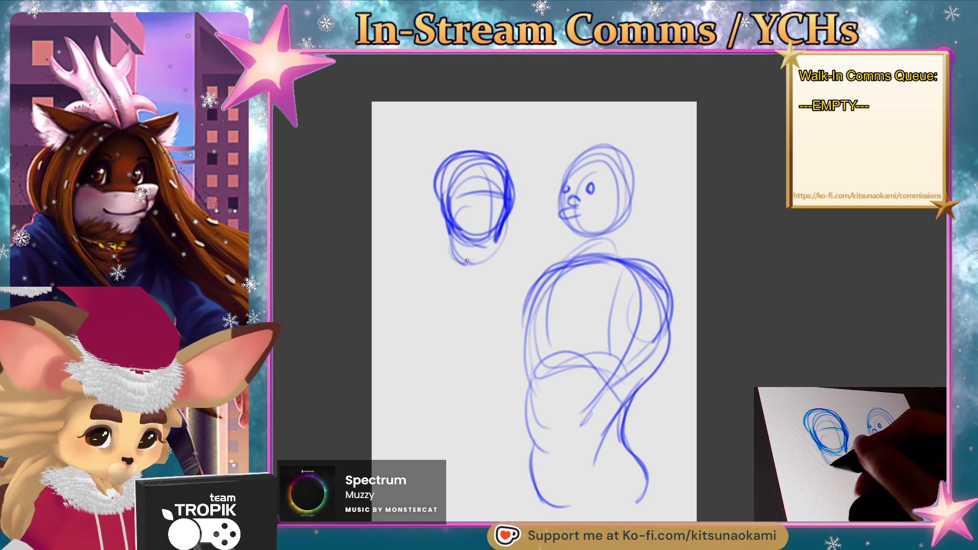
mouse_move(410, 271)
left_mouse_down()
mouse_move(468, 242)
mouse_move(540, 270)
left_mouse_up()
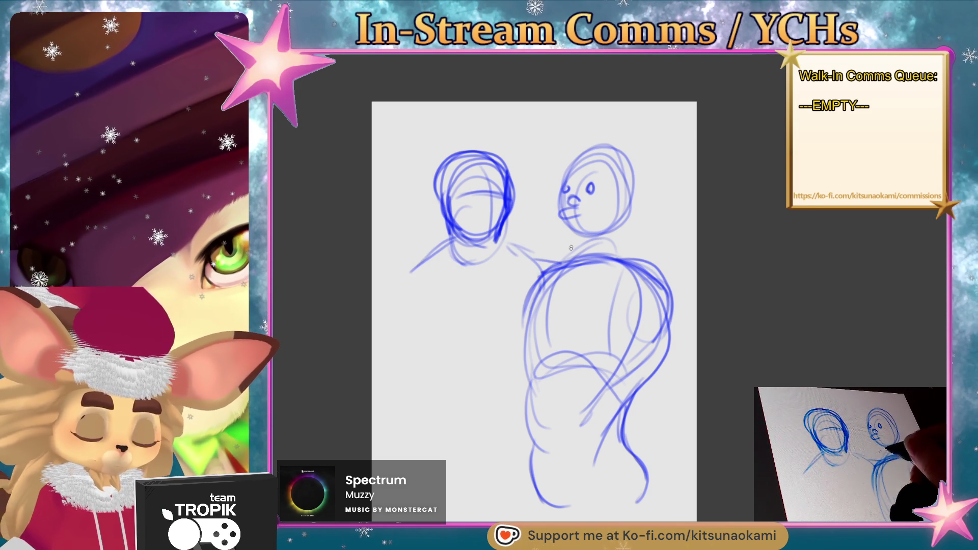
Draw the left figure's arm reaching the right figure's shoulder, its lowered arm, and a closed cup shape beneath it
left_click_drag(506, 241, 581, 256)
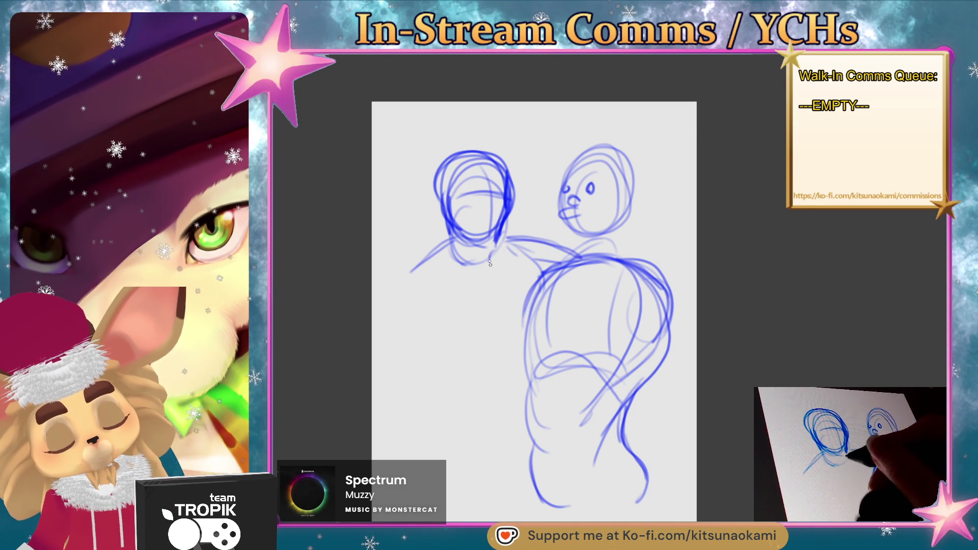
left_click_drag(456, 264, 540, 263)
left_click_drag(460, 243, 392, 345)
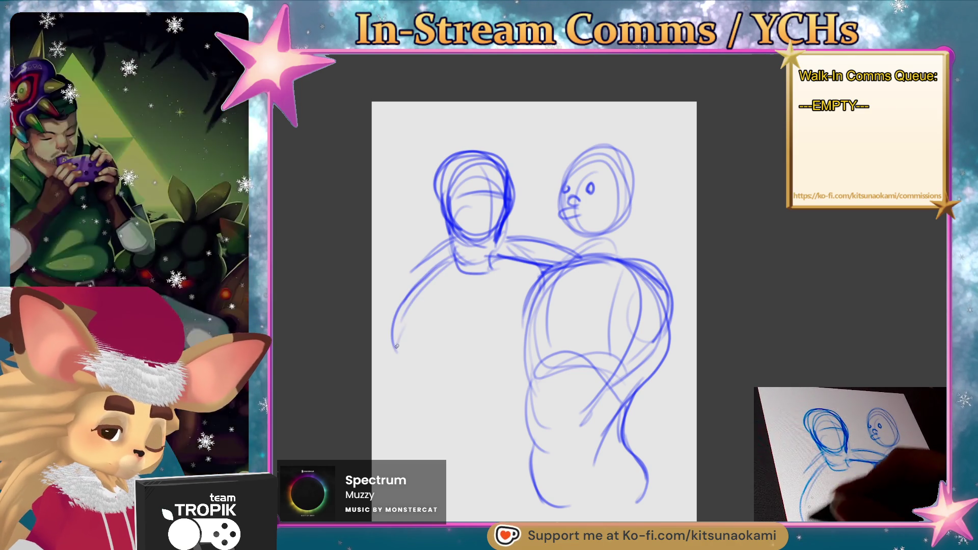
mouse_move(413, 386)
left_mouse_down()
mouse_move(453, 375)
mouse_move(450, 340)
left_mouse_up()
left_click_drag(413, 382, 453, 375)
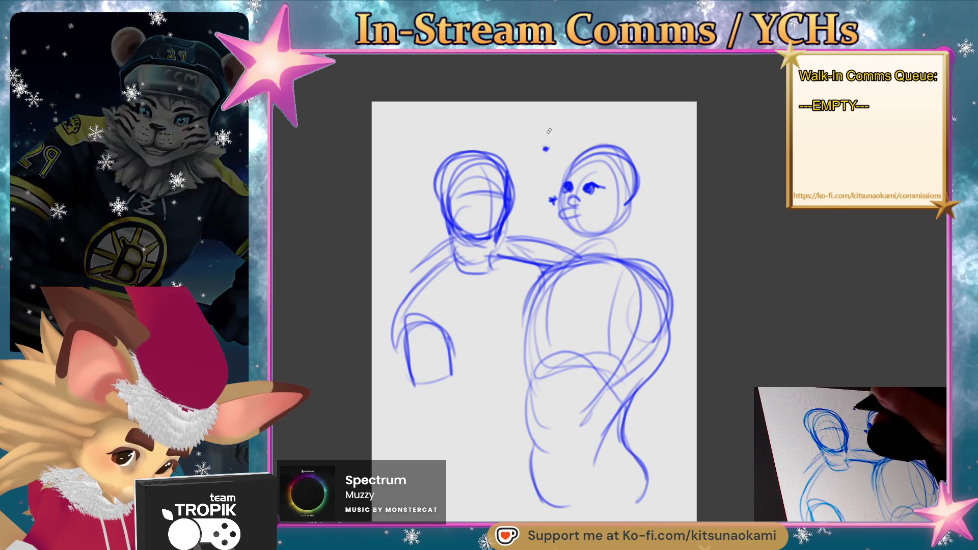
Add small dots near the page top and sketch hair strokes around the left figure's head
left_click(671, 124)
left_click(418, 142)
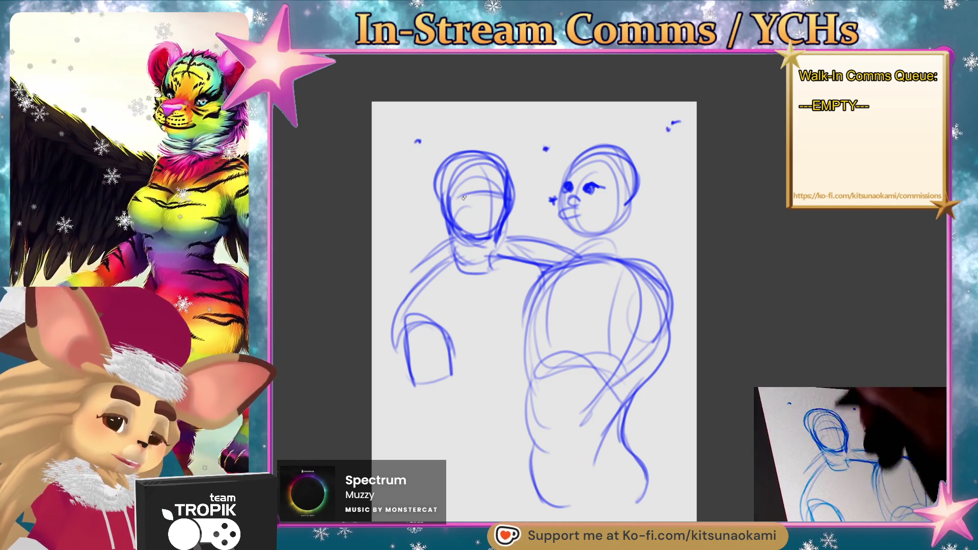
left_click_drag(459, 157, 413, 264)
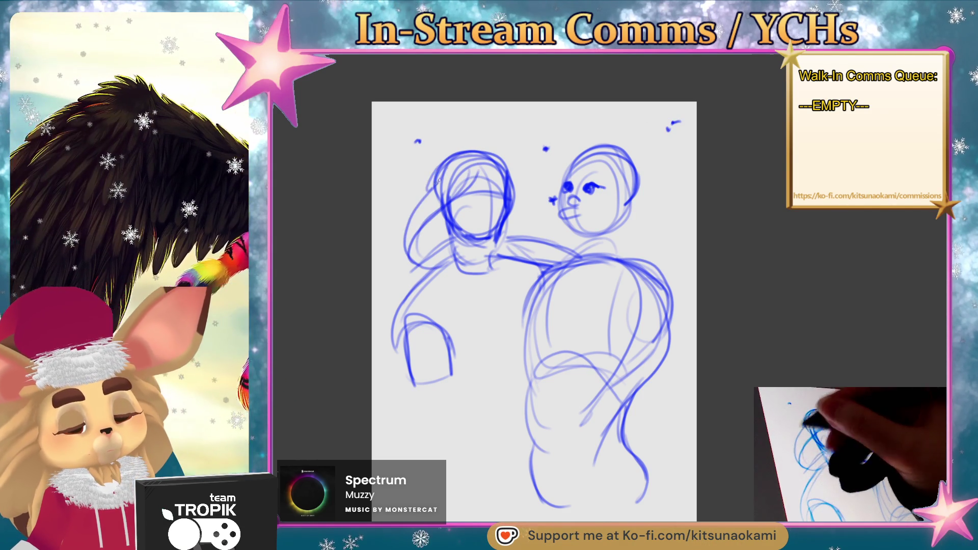
left_click_drag(489, 156, 497, 163)
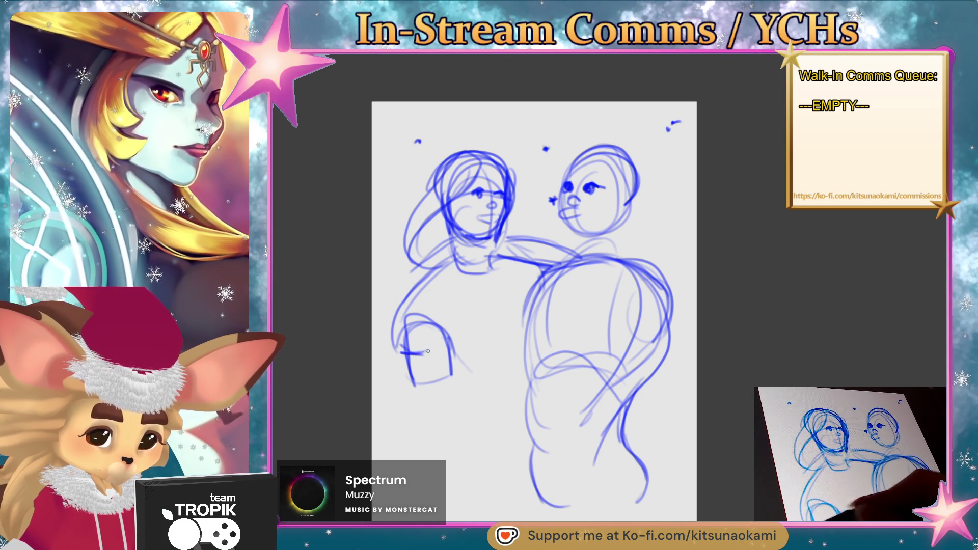
Refine the held cup shape, loop hair over the left head, then undo the latest loop stroke
left_click_drag(453, 352, 397, 370)
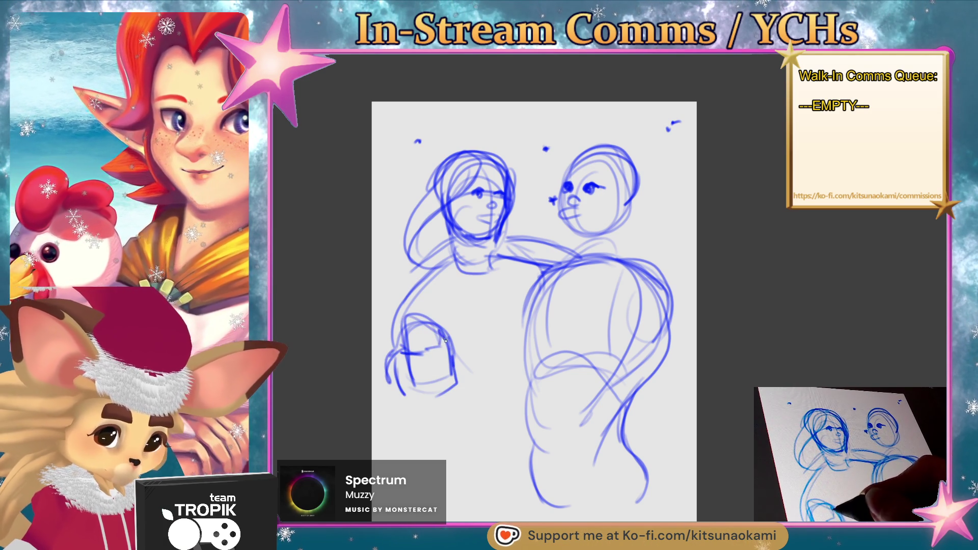
left_click_drag(444, 324, 415, 316)
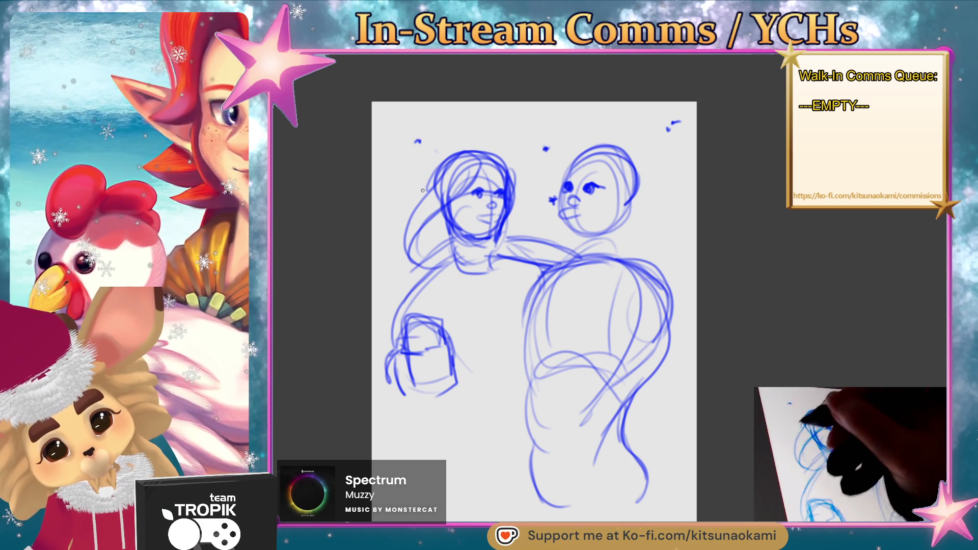
mouse_move(446, 178)
left_mouse_down()
mouse_move(493, 153)
mouse_move(484, 146)
left_mouse_up()
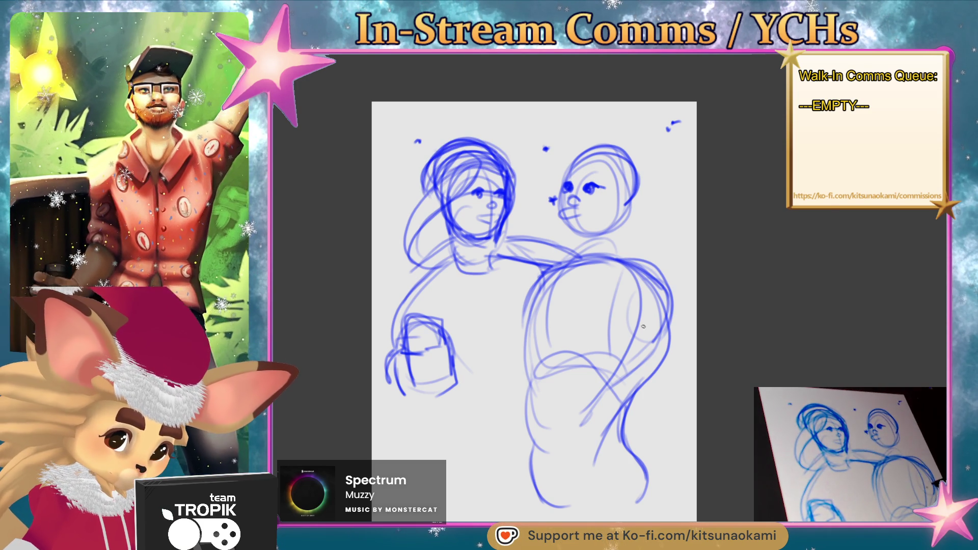
key("ctrl+z")
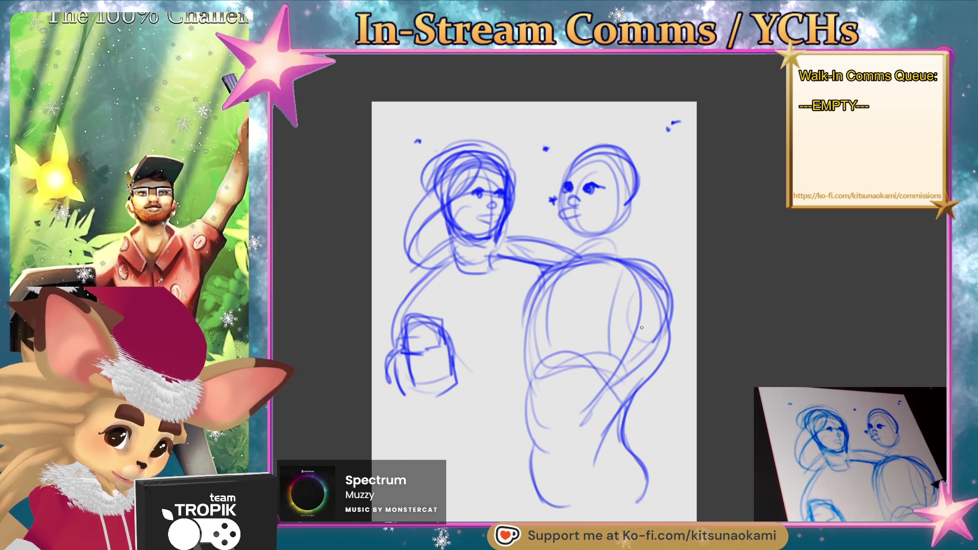
Undo another loop stroke, then give the right figure headphones, a head top, spiky hair and a longer mouth
key("ctrl+z")
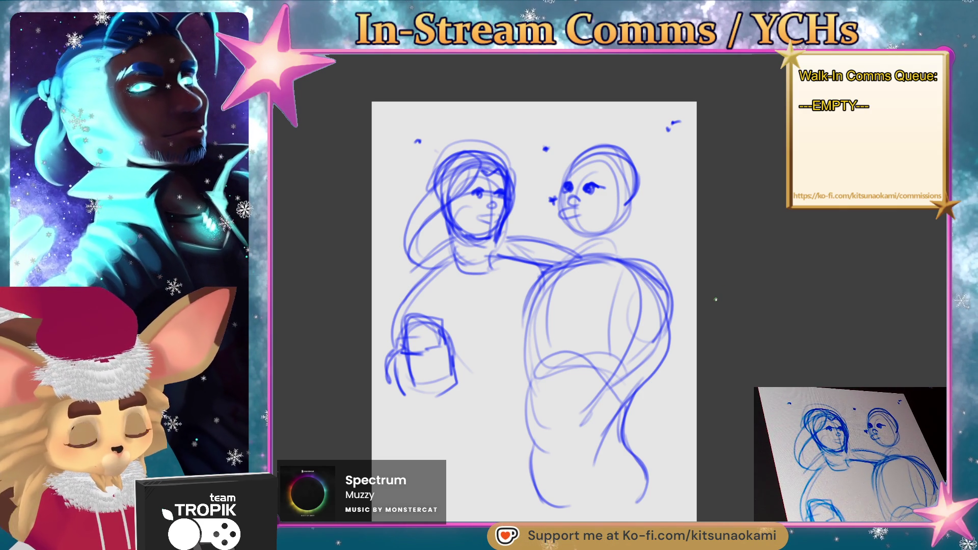
mouse_move(624, 183)
left_mouse_down()
mouse_move(613, 204)
mouse_move(634, 212)
left_mouse_up()
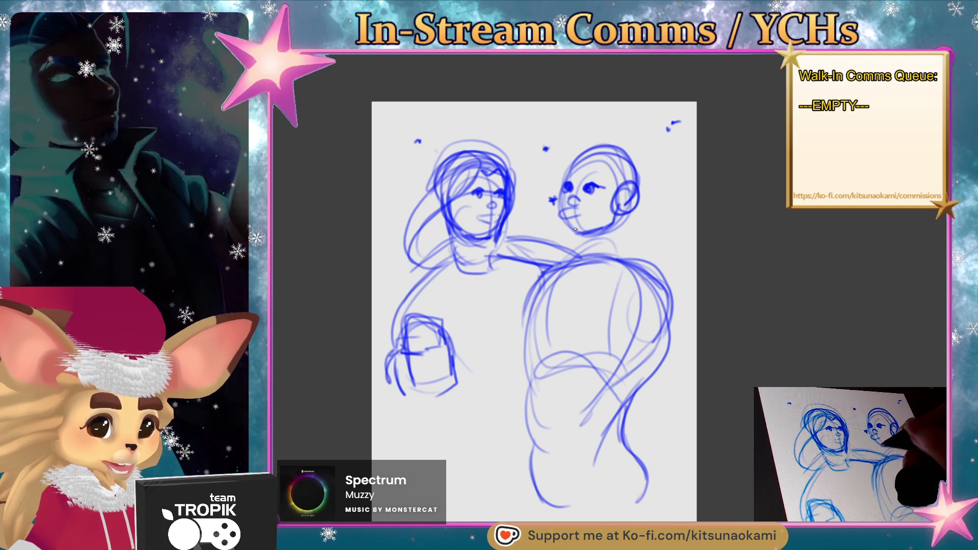
mouse_move(580, 153)
left_mouse_down()
mouse_move(600, 121)
mouse_move(634, 180)
left_mouse_up()
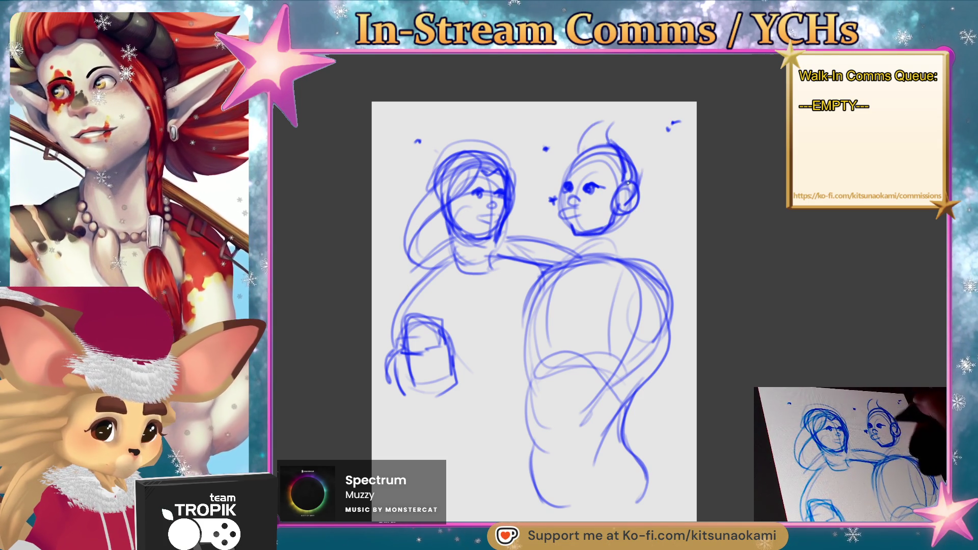
mouse_move(621, 144)
left_mouse_down()
mouse_move(640, 173)
mouse_move(599, 180)
left_mouse_up()
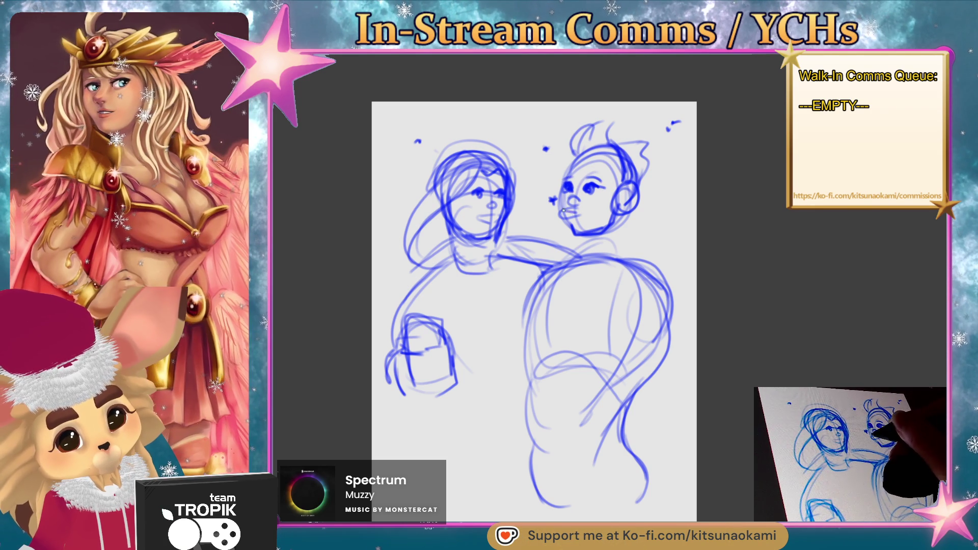
left_click_drag(569, 216, 590, 214)
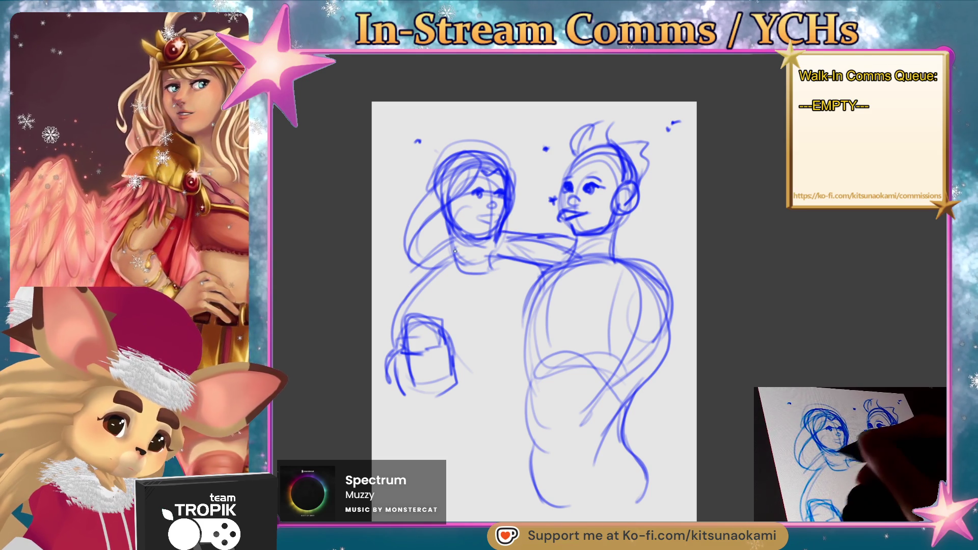
Darken the arm linking the figures and define the left figure's shoulder, chest curve and outer contour
left_click_drag(572, 242, 518, 260)
mouse_move(575, 248)
left_mouse_down()
mouse_move(528, 246)
mouse_move(618, 262)
left_mouse_up()
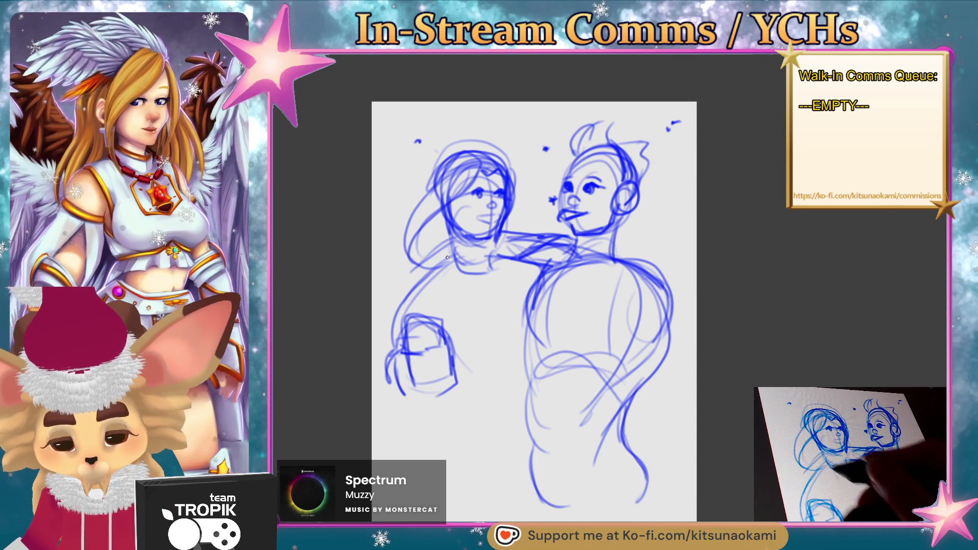
left_click_drag(459, 252, 428, 284)
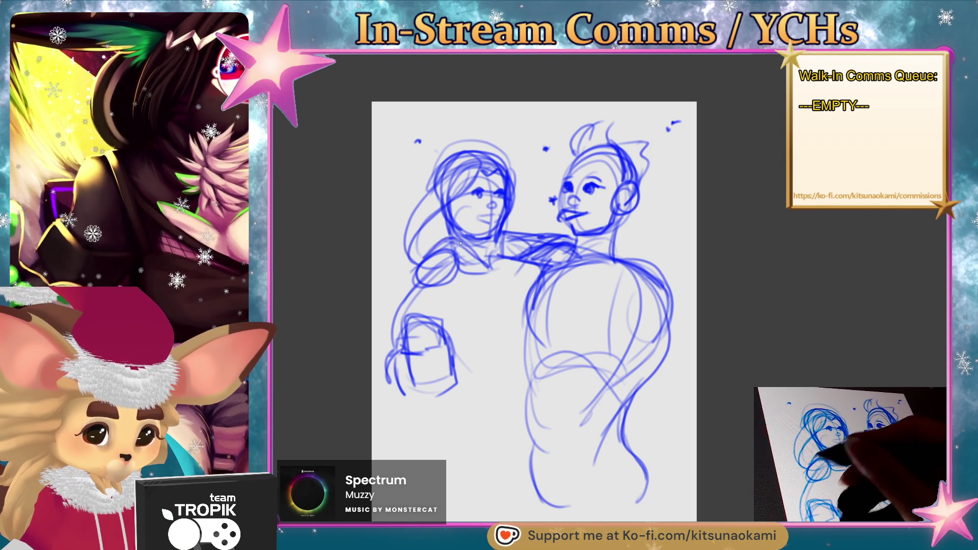
left_click_drag(453, 287, 512, 282)
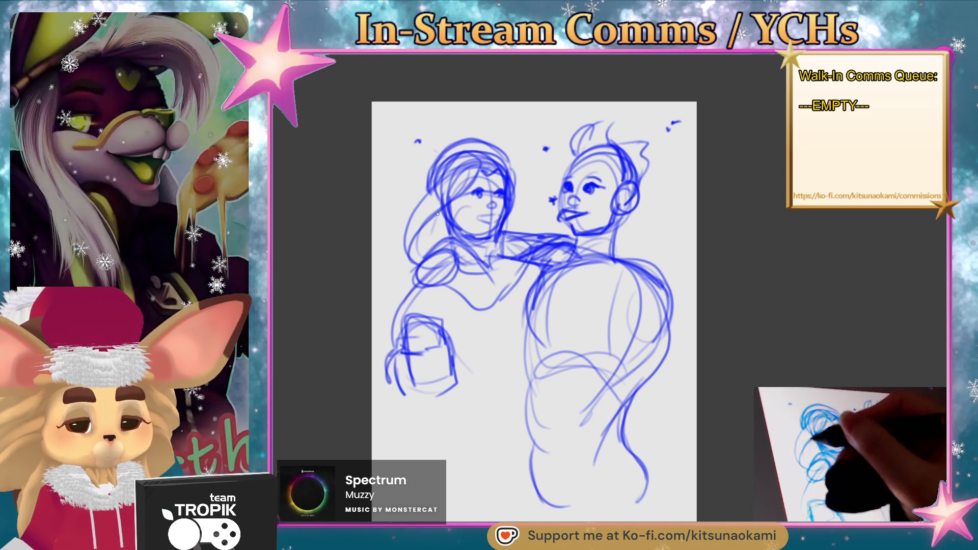
left_click_drag(418, 259, 373, 306)
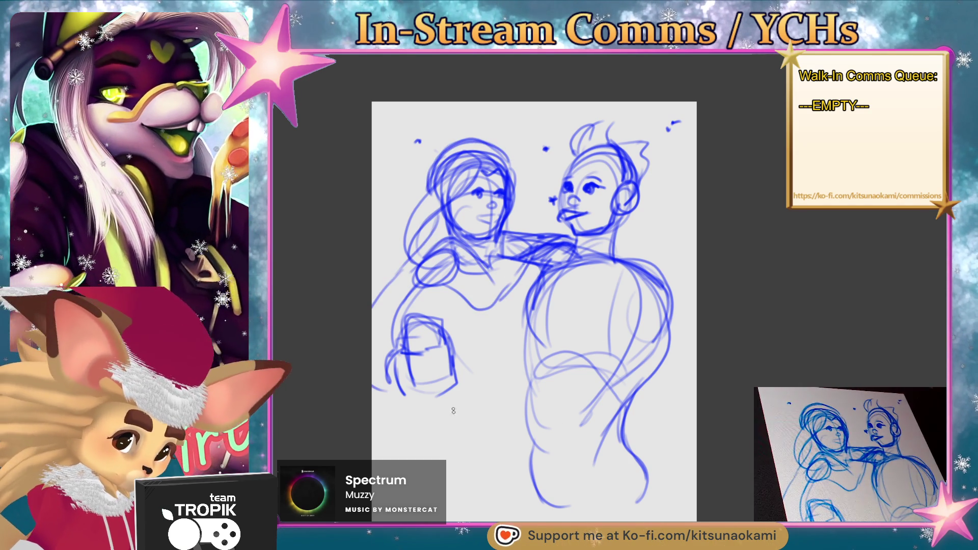
Sketch the left figure's lower torso curve, a vertical torso line and a darker hip line
left_click_drag(447, 402, 516, 390)
left_click_drag(495, 305, 502, 380)
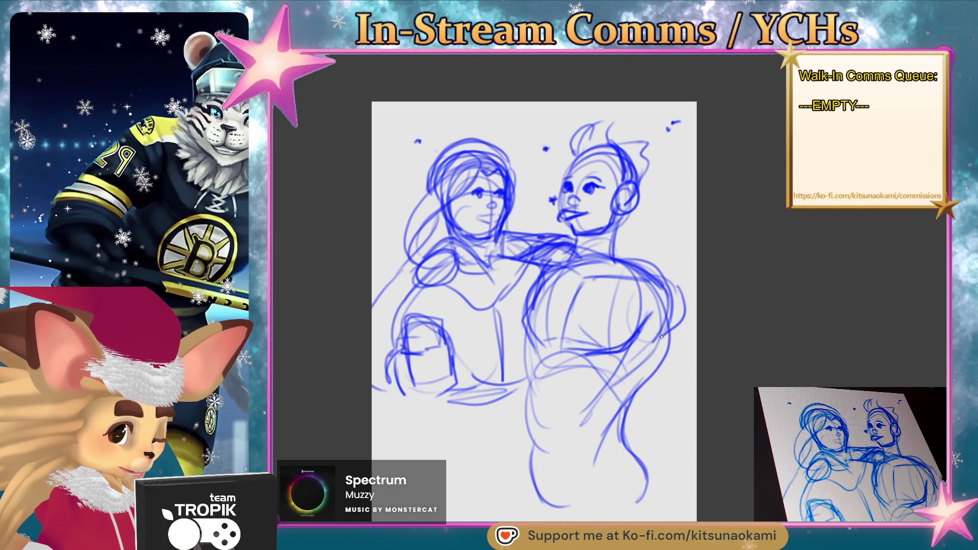
left_click_drag(538, 345, 531, 380)
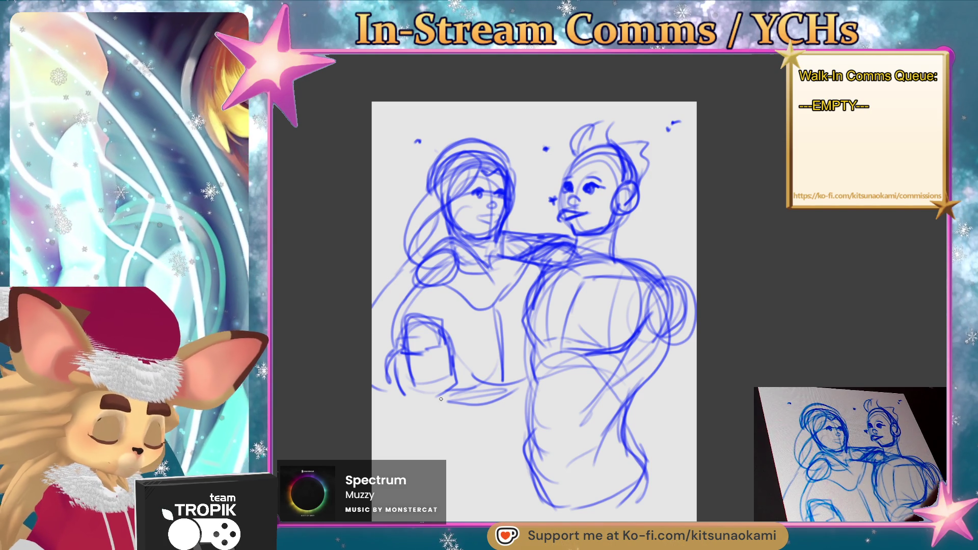
Rough in the body below the hand and the leg lines, and draw a V-neckline on the left figure
left_click_drag(442, 403, 443, 463)
left_click_drag(439, 405, 418, 490)
left_click_drag(546, 471, 510, 500)
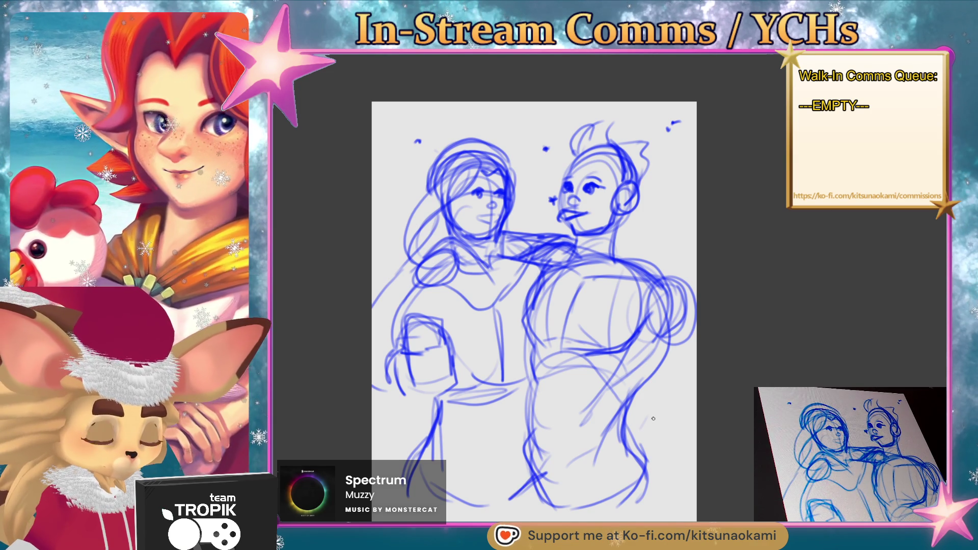
left_click_drag(443, 245, 486, 299)
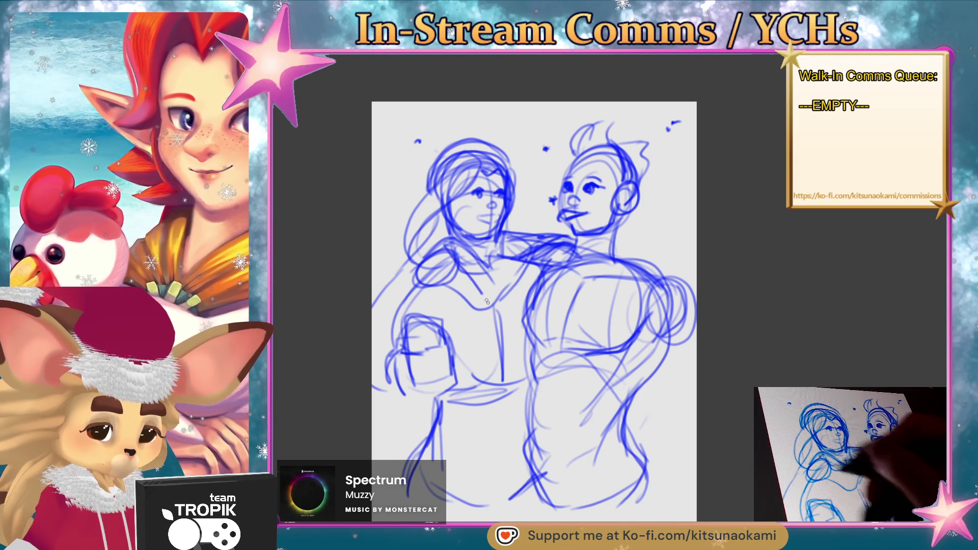
Refine the V-neckline and extend both figures' lower bodies and edges toward the page bottom
left_click_drag(445, 263, 479, 307)
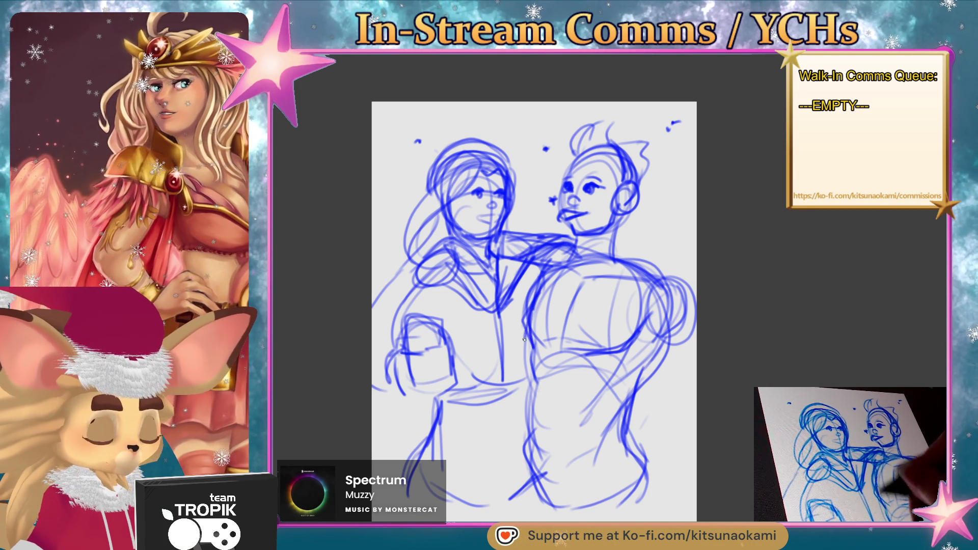
left_click_drag(546, 493, 608, 468)
left_click_drag(641, 380, 643, 417)
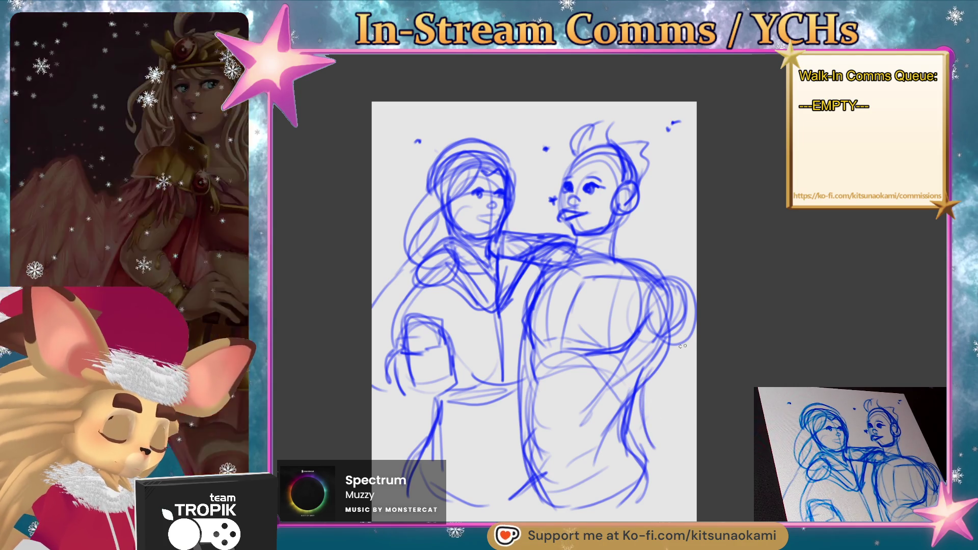
mouse_move(456, 390)
left_mouse_down()
mouse_move(483, 481)
mouse_move(470, 406)
mouse_move(419, 483)
mouse_move(430, 457)
left_mouse_up()
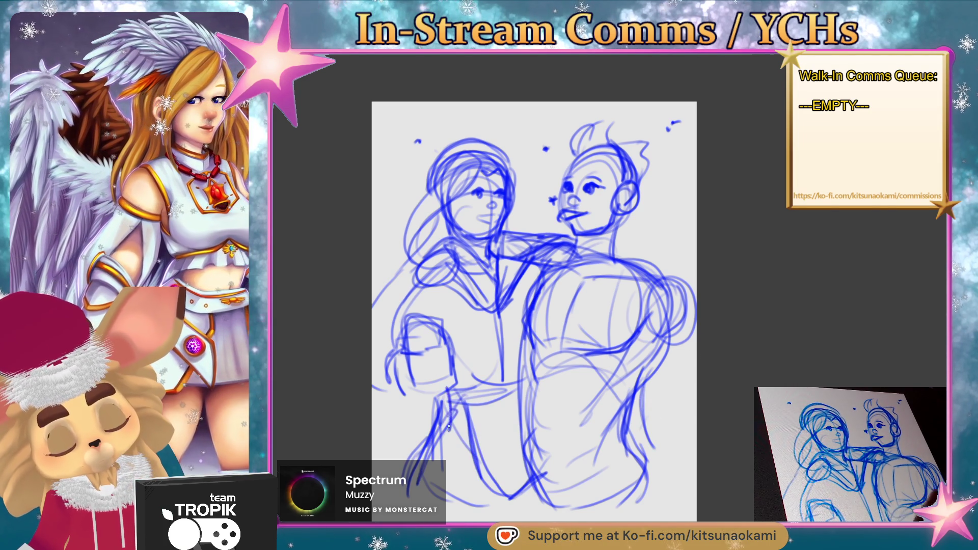
left_click_drag(410, 358, 400, 397)
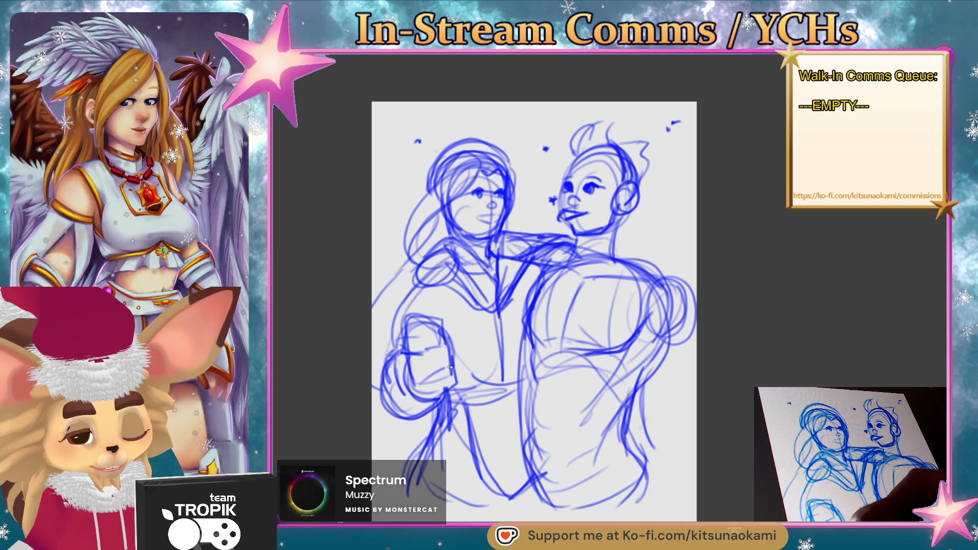
Shape the left hand and draw a rectangular phone in it, then strengthen the right figure's shoulder curve
mouse_move(413, 359)
left_mouse_down()
mouse_move(452, 329)
mouse_move(418, 382)
left_mouse_up()
mouse_move(407, 313)
left_mouse_down()
mouse_move(453, 382)
mouse_move(453, 357)
left_mouse_up()
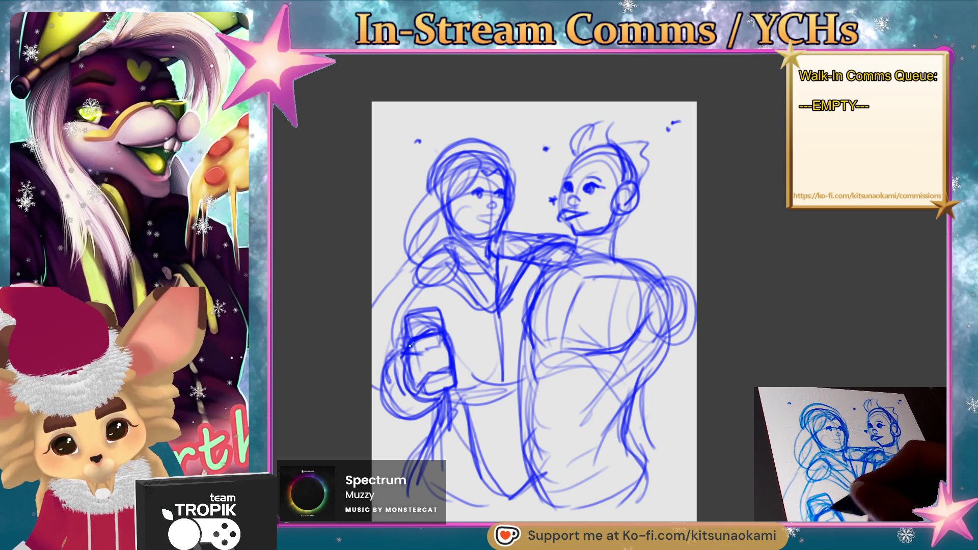
left_click_drag(399, 322, 379, 377)
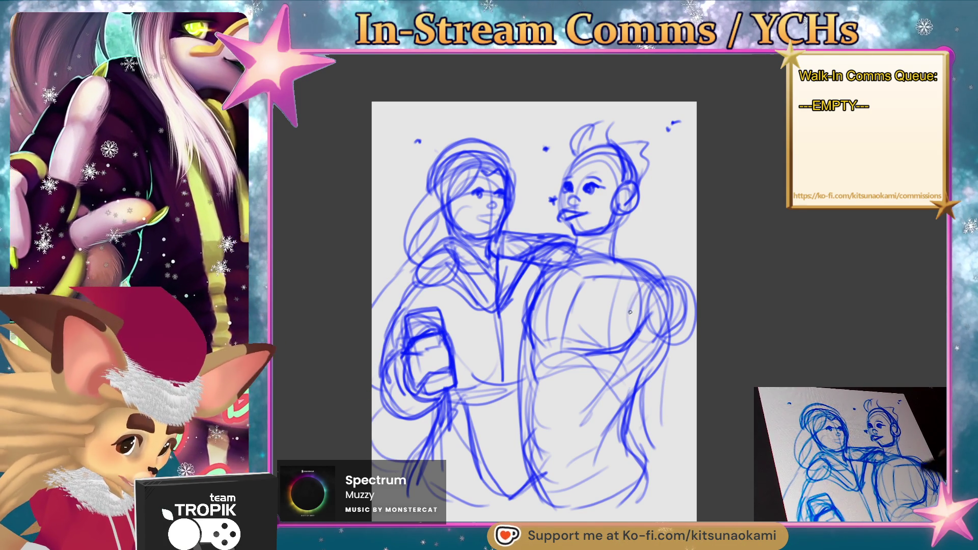
left_click_drag(683, 281, 640, 348)
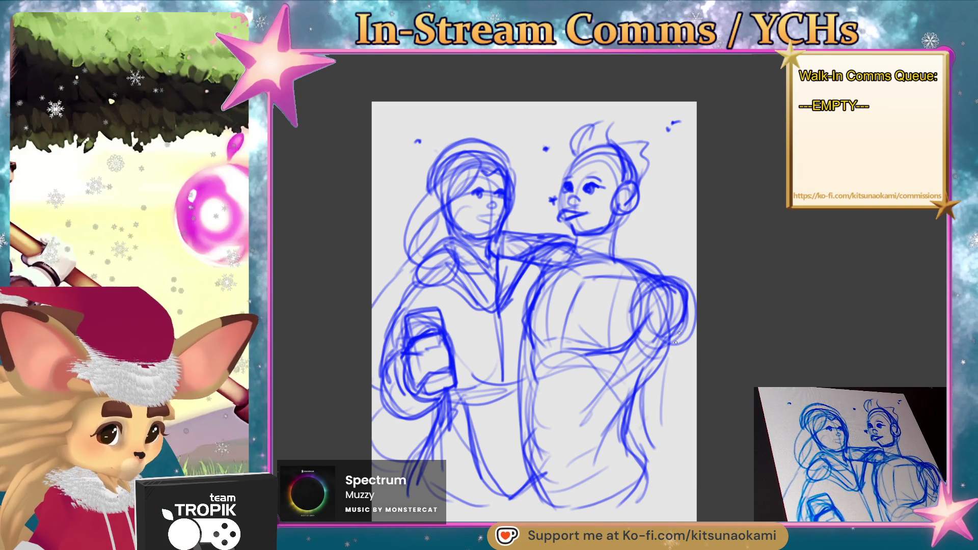